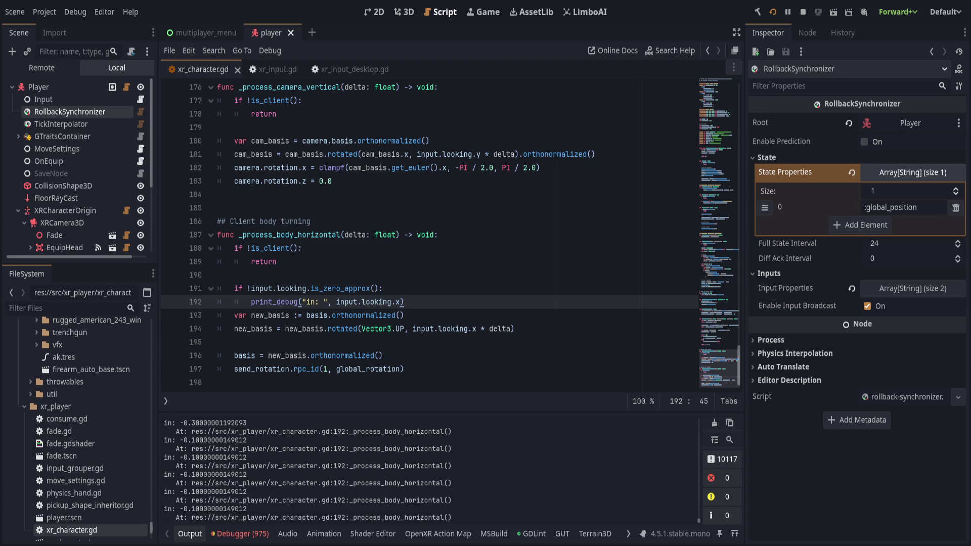
# Delete the input.looking print_debug lines from _process_body_horizontal and save xr_character.gd
pyautogui.click(377, 209)
pyautogui.click(403, 262)
pyautogui.click(375, 318)
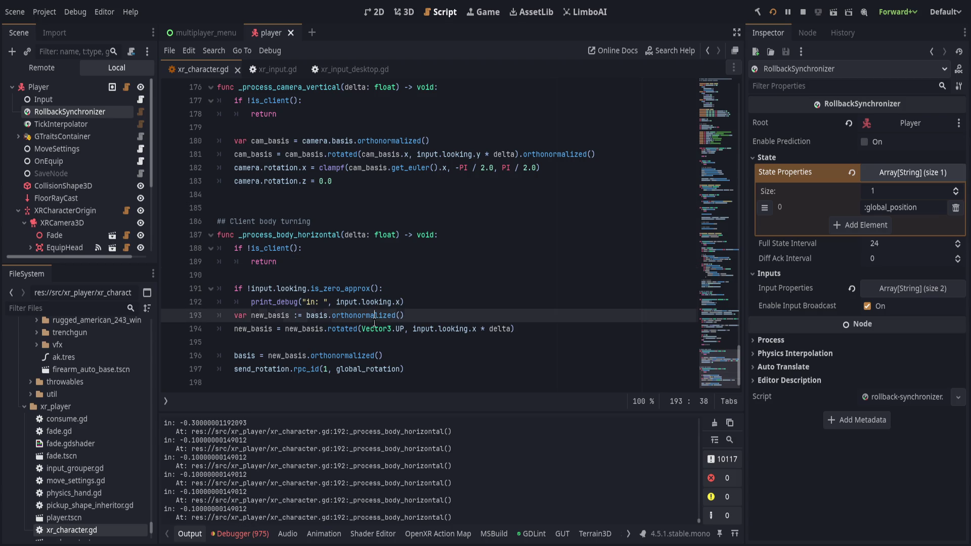
pyautogui.click(425, 288)
pyautogui.hotkey('ctrl', 'shift', 'k')
pyautogui.hotkey('ctrl', 'shift', 'k')
pyautogui.hotkey('ctrl', 's')
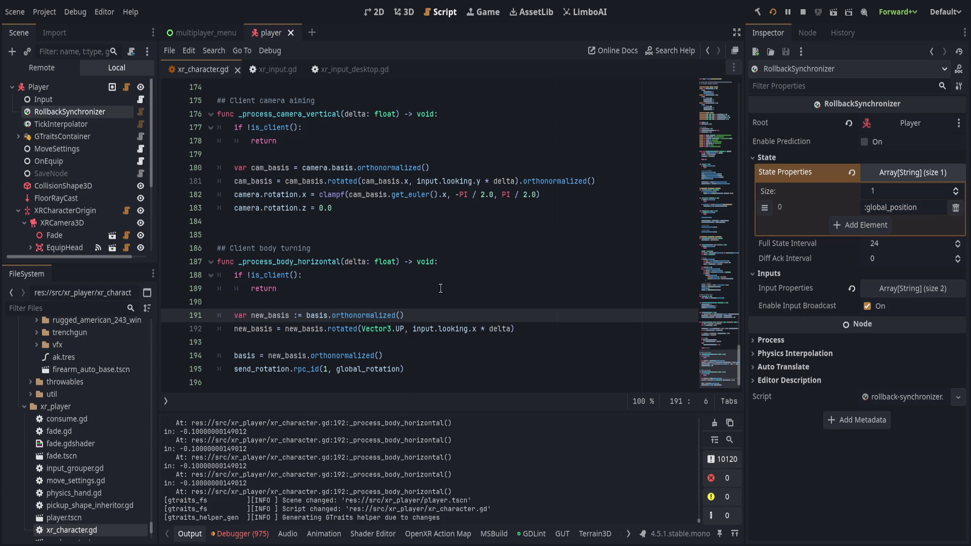
pyautogui.click(438, 290)
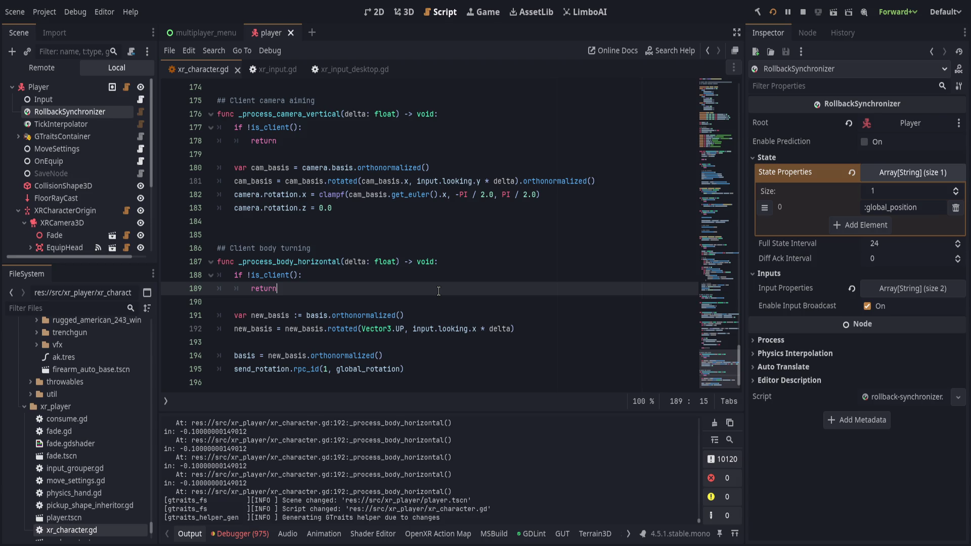
# Inspect the TickInterpolator and RollbackSynchronizer node properties in the Inspector
pyautogui.click(101, 124)
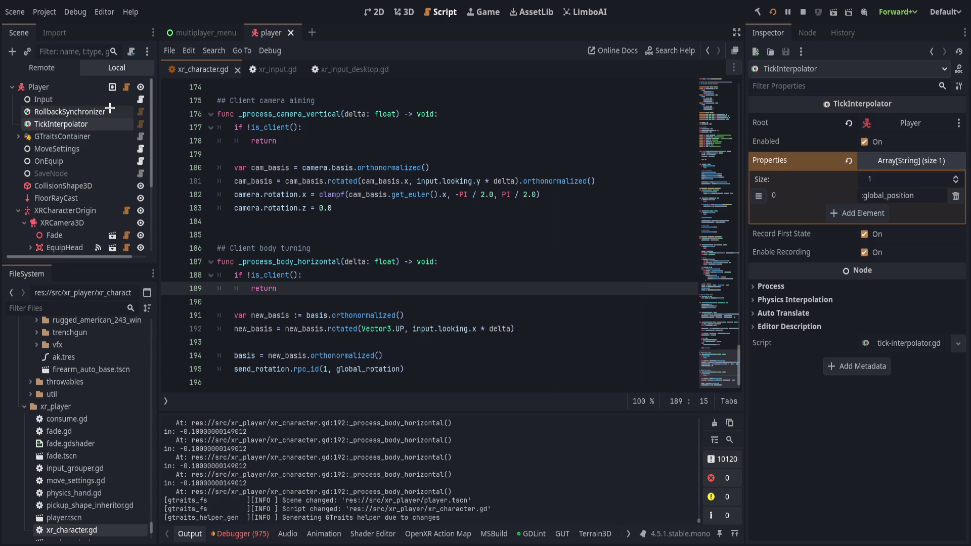
pyautogui.click(110, 111)
pyautogui.click(485, 236)
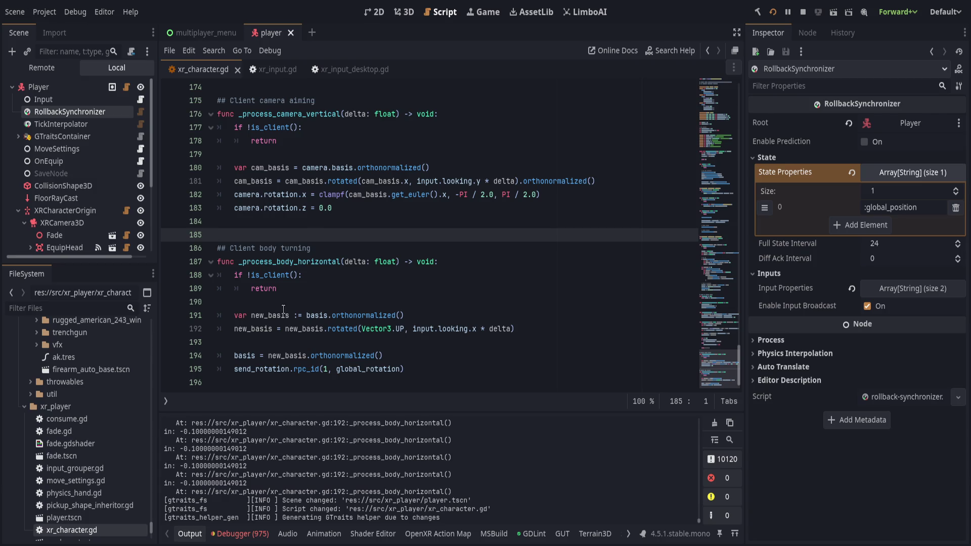
# Clear the Output log and Session 2 debugger errors, check Session 1, then collapse the Debugger panel
pyautogui.click(714, 424)
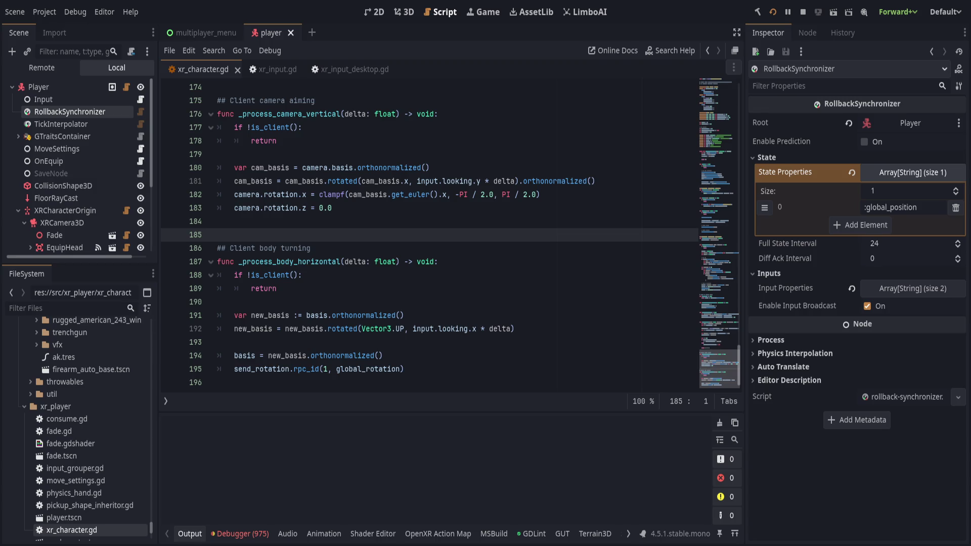
pyautogui.click(240, 533)
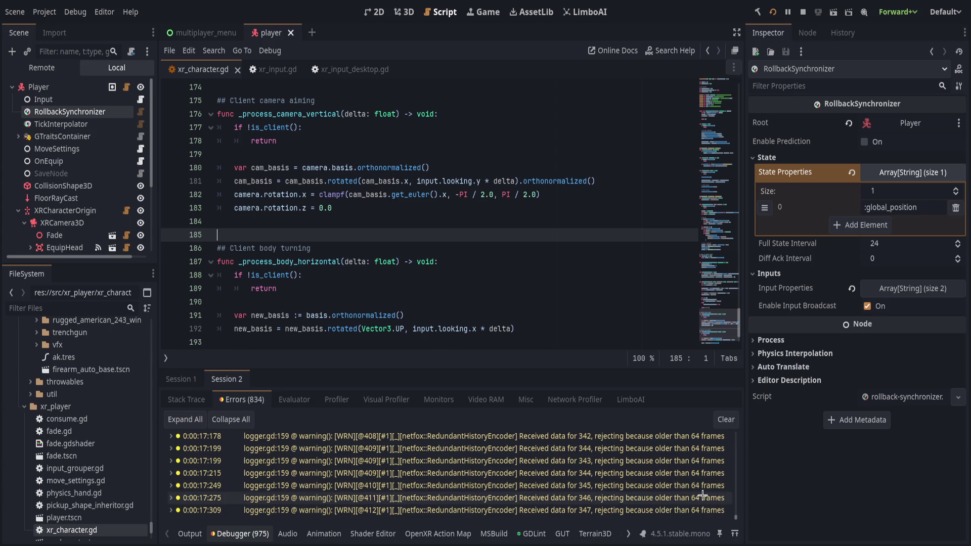
pyautogui.click(725, 420)
pyautogui.click(180, 378)
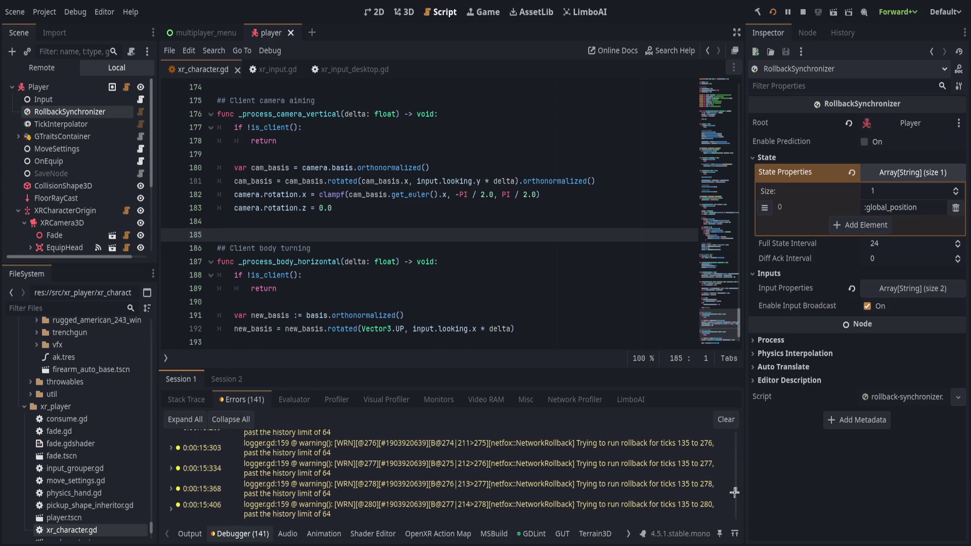
pyautogui.click(228, 534)
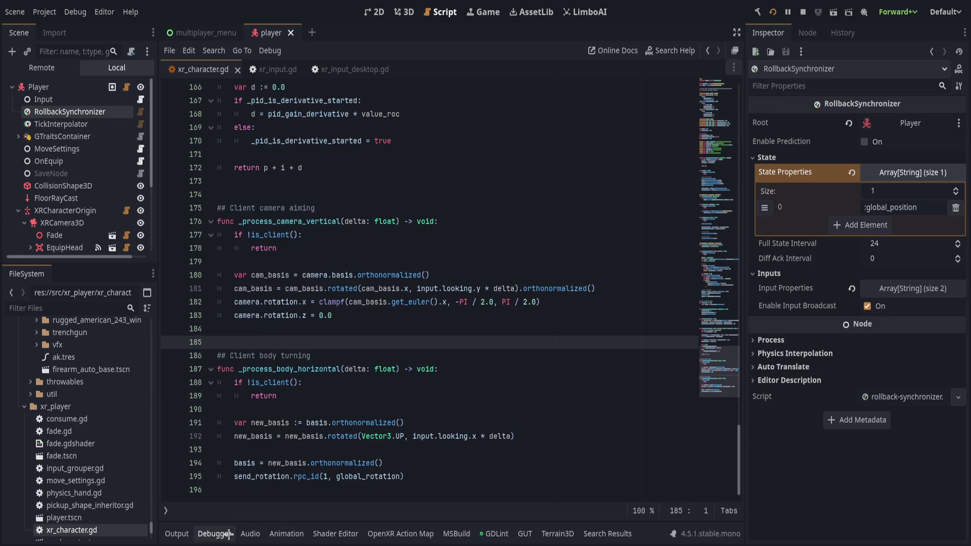
# Select the spawn_bullet RPC function block that sits after _ready
pyautogui.click(416, 412)
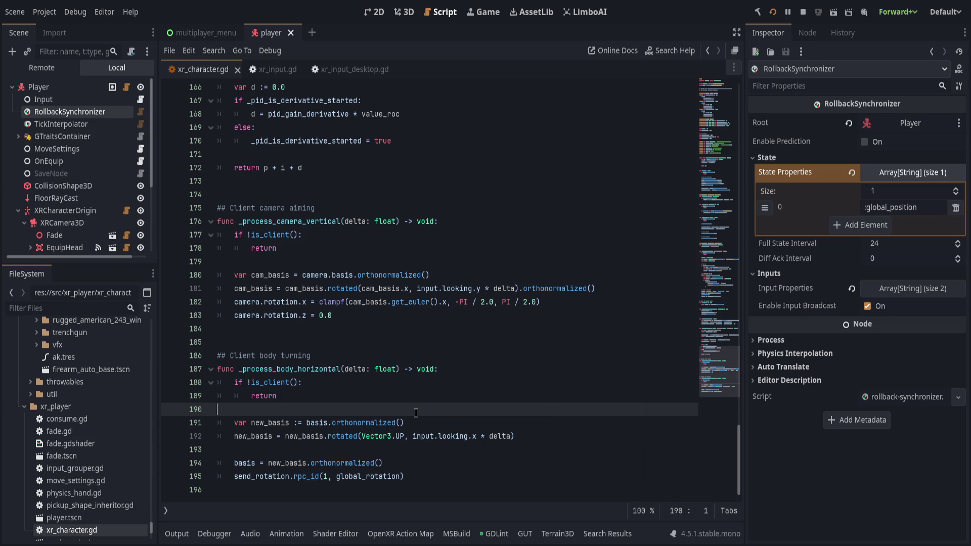
pyautogui.click(456, 314)
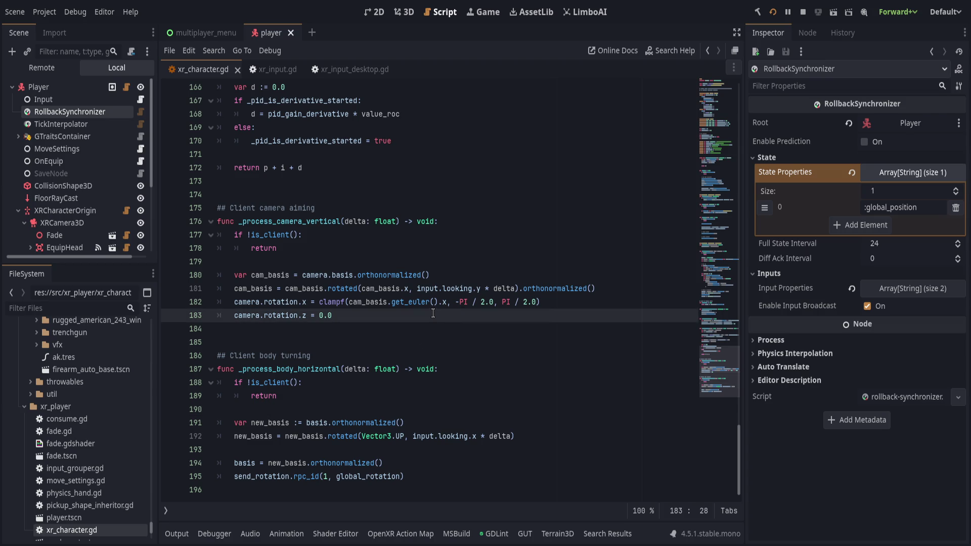
pyautogui.scroll(5, 254, 80)
pyautogui.scroll(15, 404, 333)
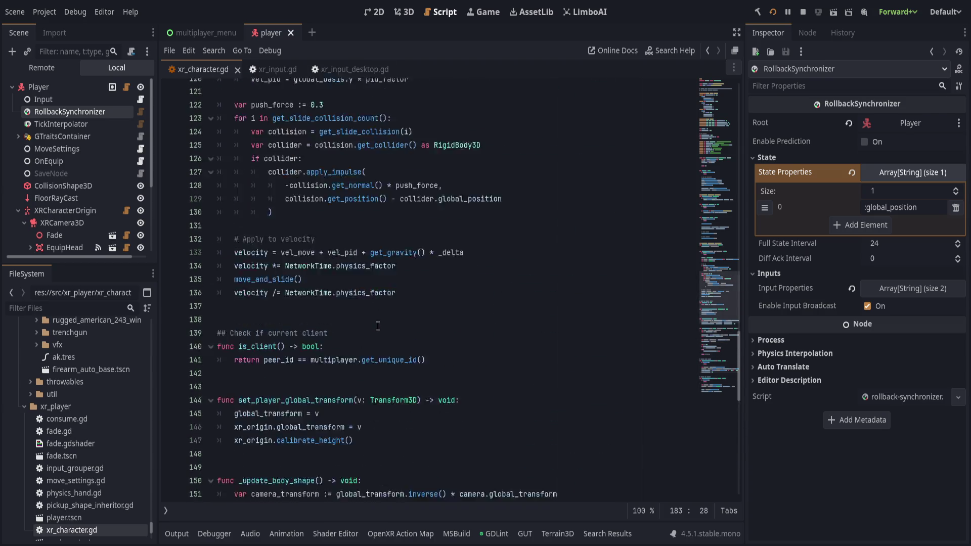
pyautogui.scroll(3, 404, 333)
pyautogui.scroll(10, 394, 330)
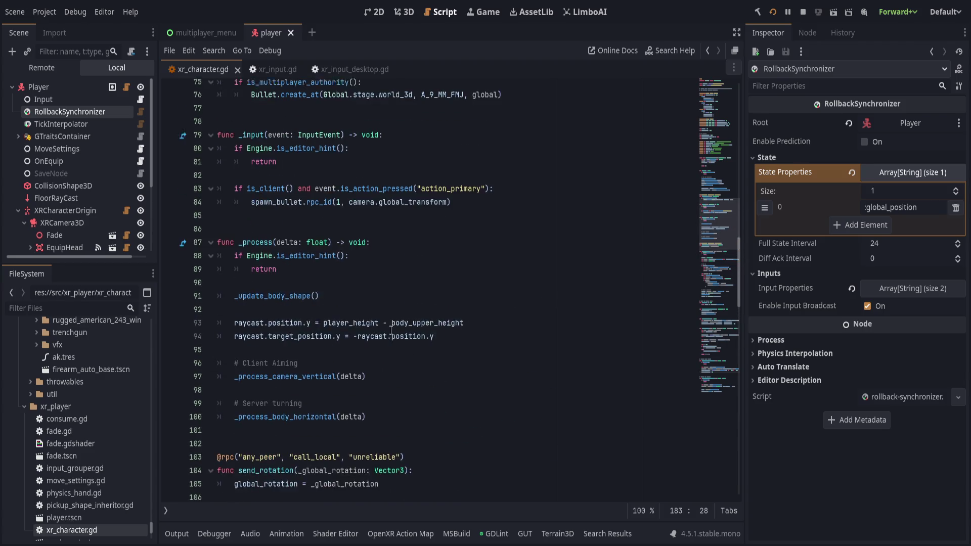
pyautogui.moveTo(549, 330); pyautogui.dragTo(549, 265)
# Move spawn_bullet below _process with Alt+Down, add a blank line after it, and save
pyautogui.hotkey('alt', 'Down')
pyautogui.hotkey('alt', 'Down')
pyautogui.hotkey('alt', 'Down')
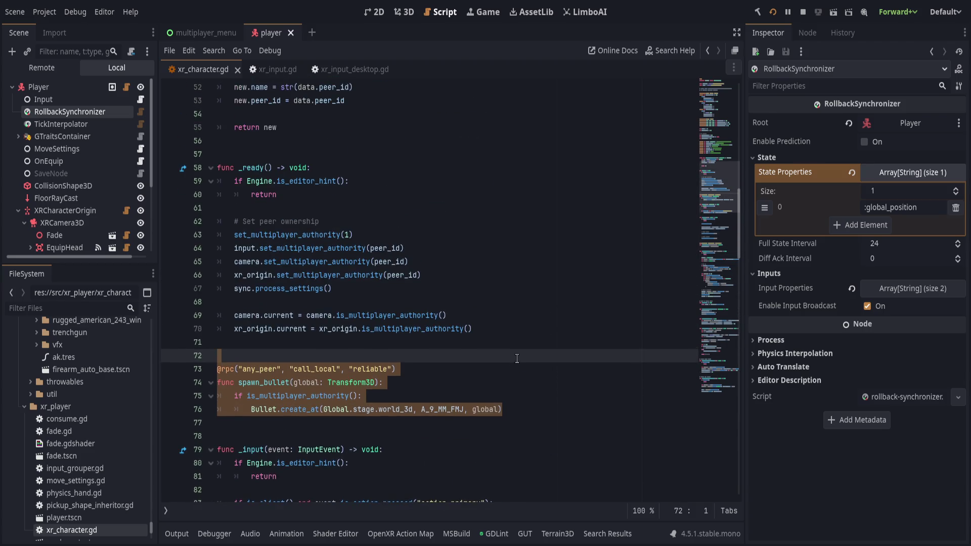
pyautogui.hotkey('alt', 'Down')
pyautogui.hotkey('alt', 'Down')
pyautogui.hotkey('alt', 'Down')
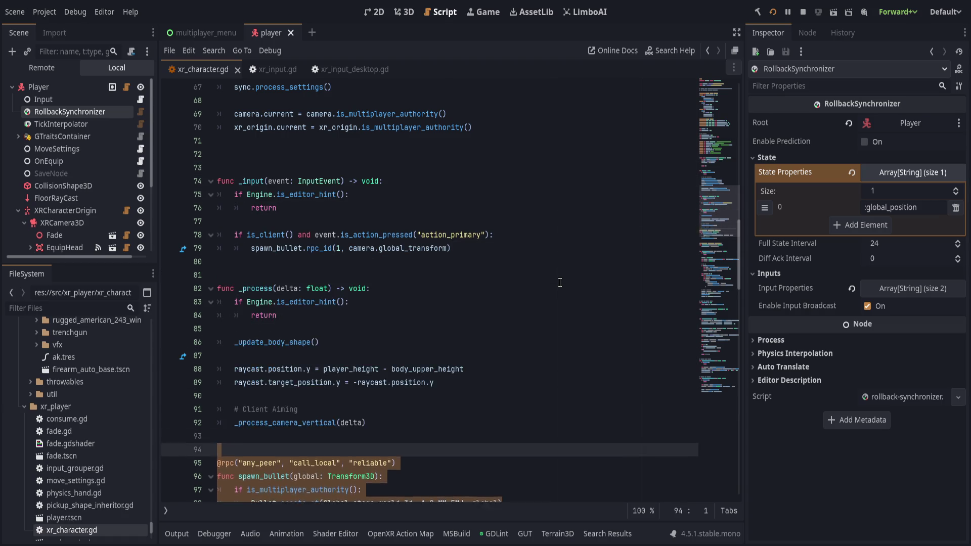
pyautogui.hotkey('alt', 'Up')
pyautogui.hotkey('alt', 'Down')
pyautogui.press('Down')
pyautogui.press('Down')
pyautogui.press('Down')
pyautogui.press('Down')
pyautogui.press('Return')
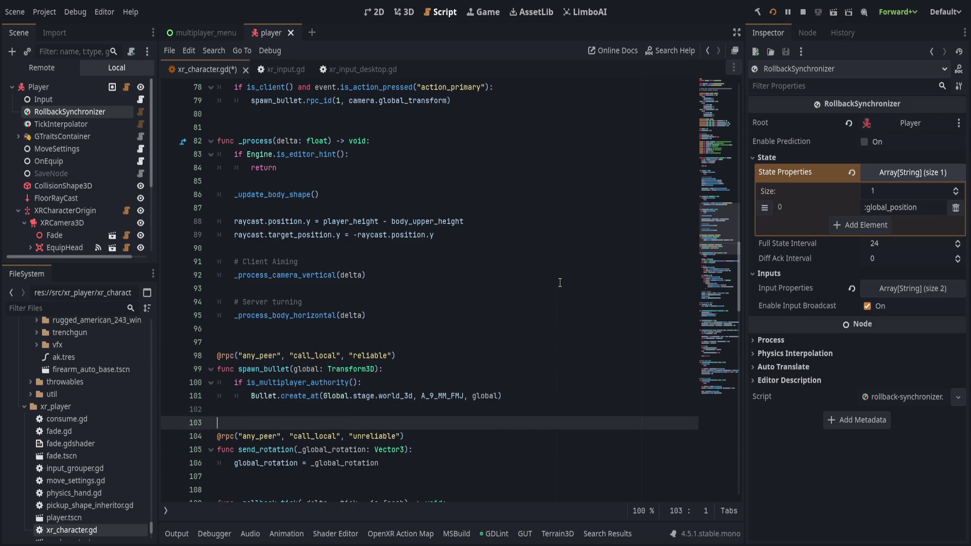
pyautogui.hotkey('ctrl', 's')
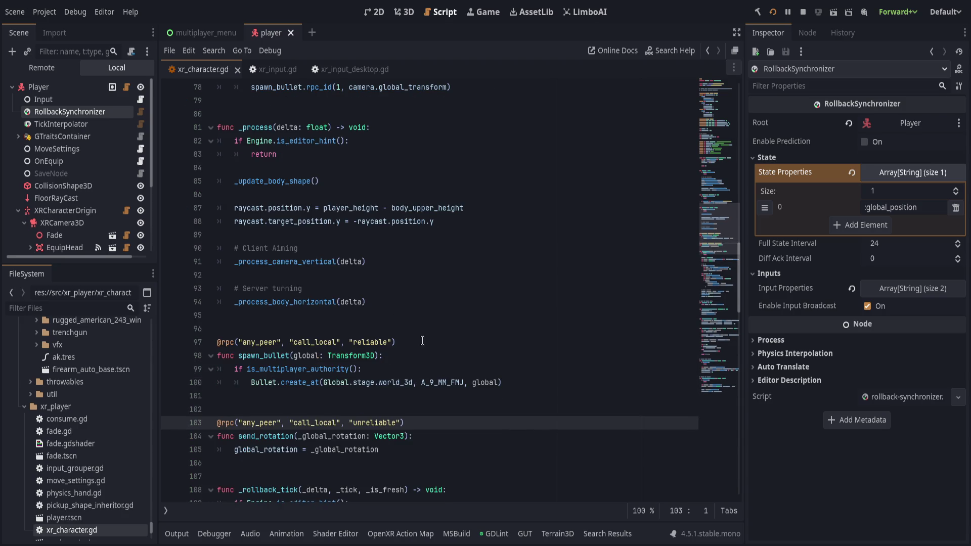
pyautogui.click(455, 320)
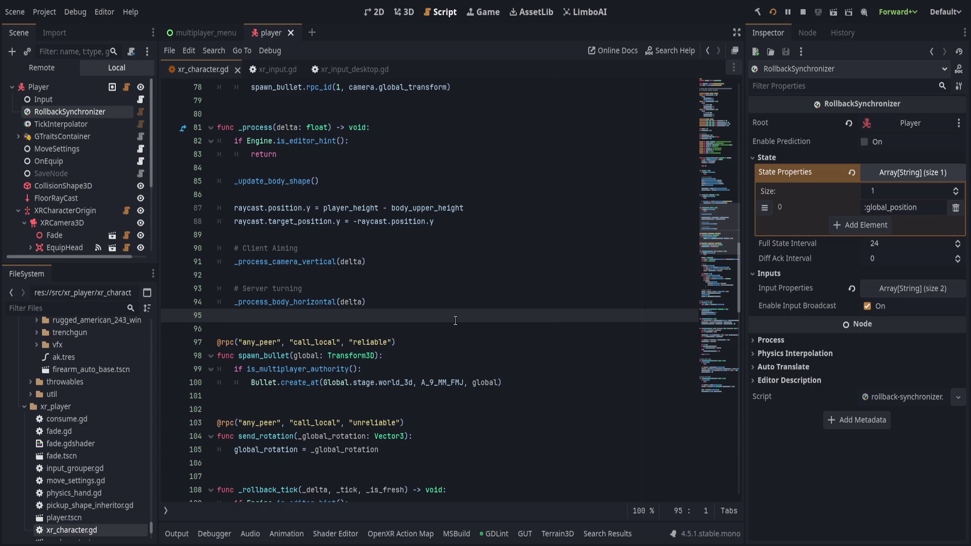
pyautogui.click(344, 411)
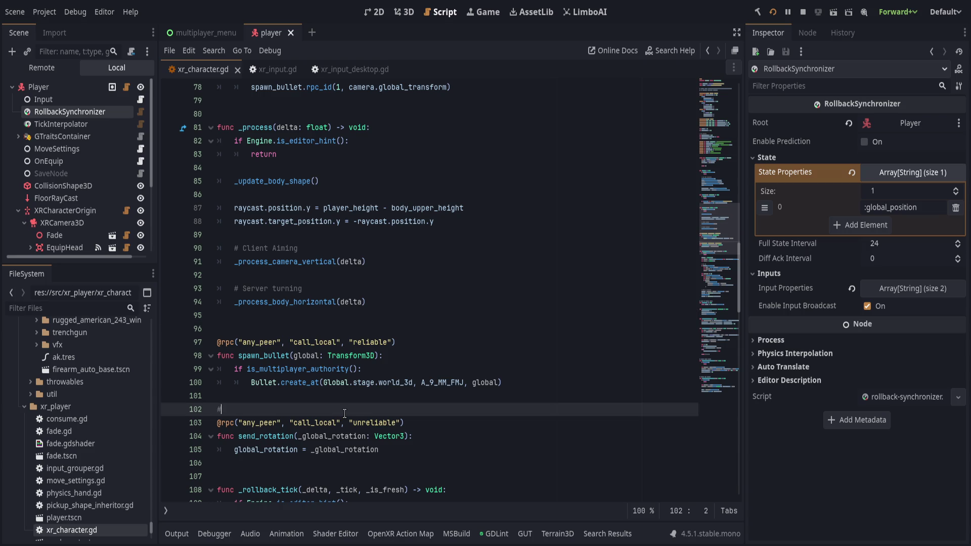
# Write a ## doc comment above send_rotation about syncing client rotation via the server
pyautogui.press('Return')
pyautogui.write('## Allow cli')
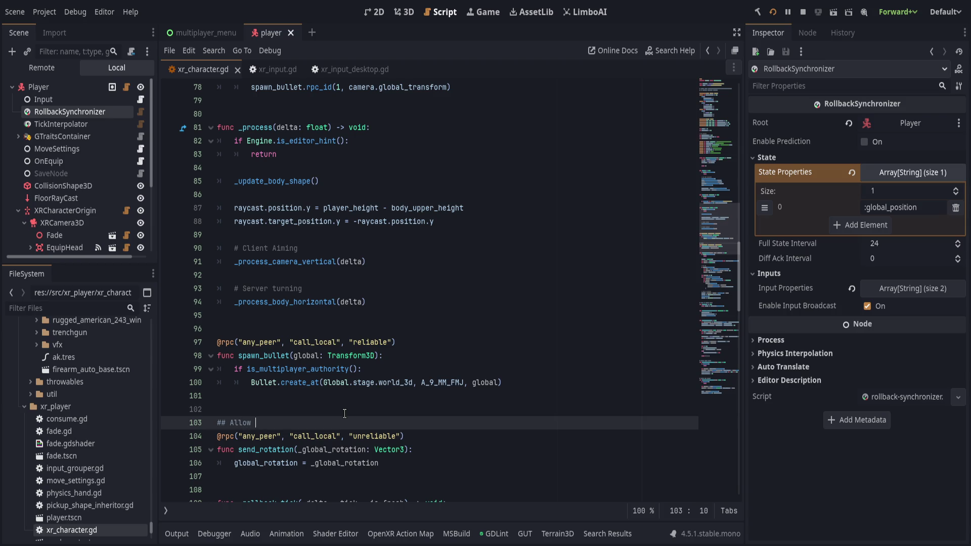
pyautogui.press('BackSpace')
pyautogui.write('ients to freely')
pyautogui.write(' operate their ')
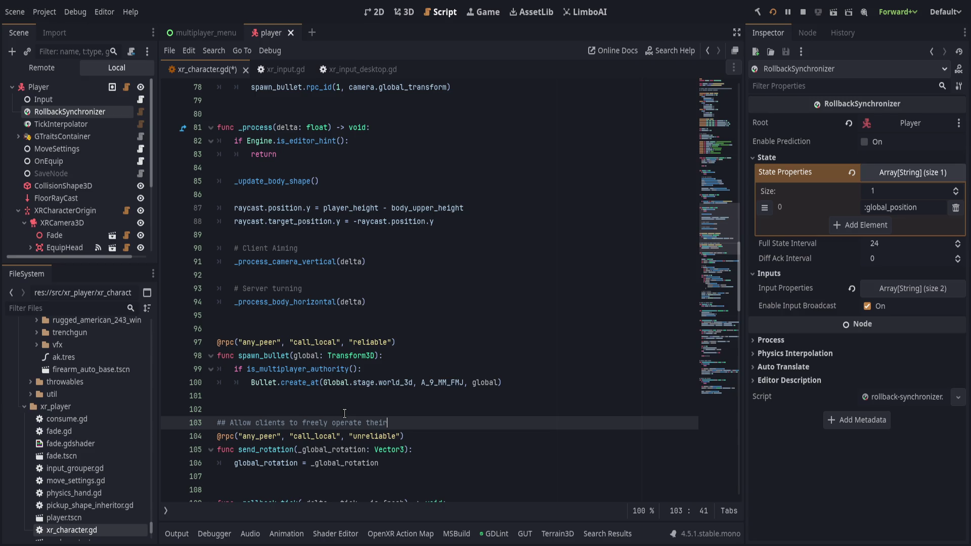
pyautogui.write('aiming and rotation, while still')
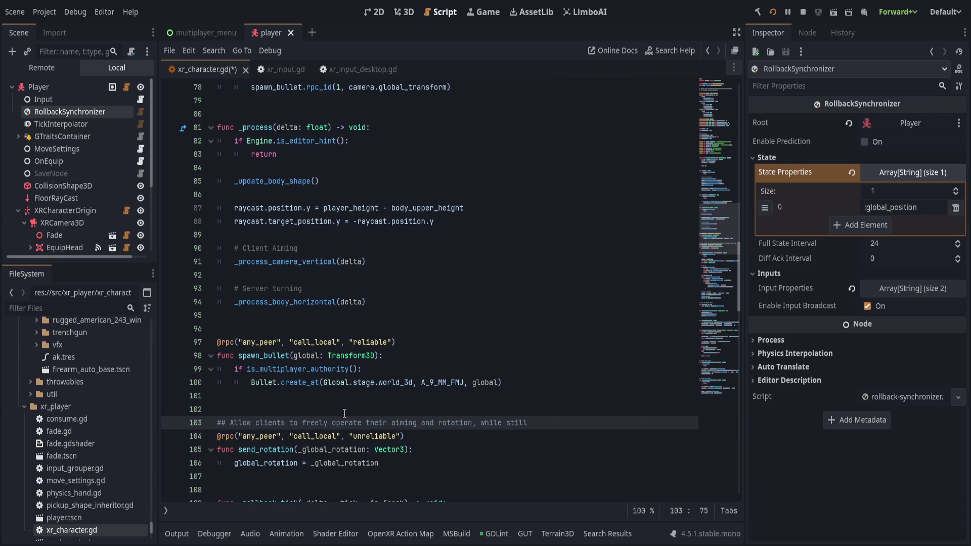
pyautogui.press('BackSpace')
pyautogui.press('BackSpace')
pyautogui.press('BackSpace')
pyautogui.write('sending')
pyautogui.write(' rotation to the ')
pyautogui.write('server')
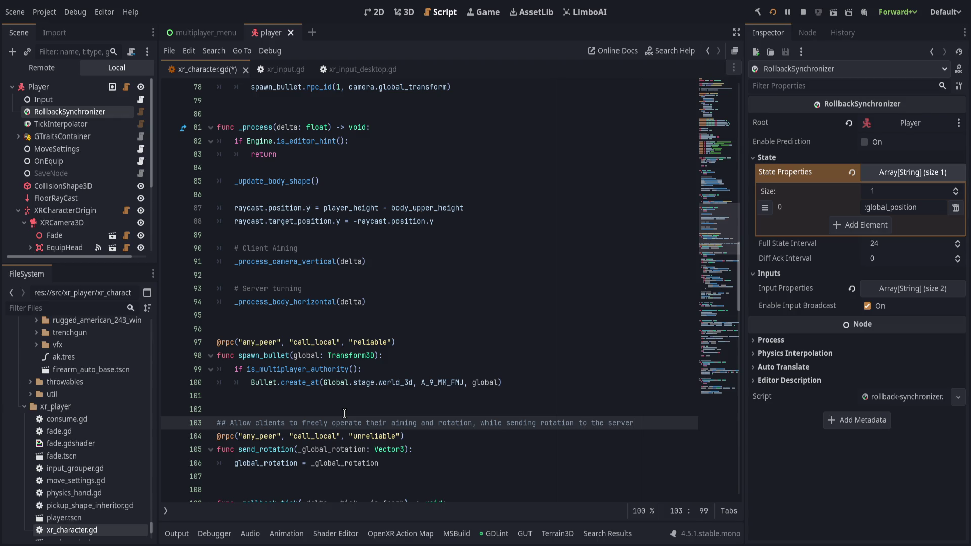
pyautogui.write(', allowing')
pyautogui.write(' it to sync cl')
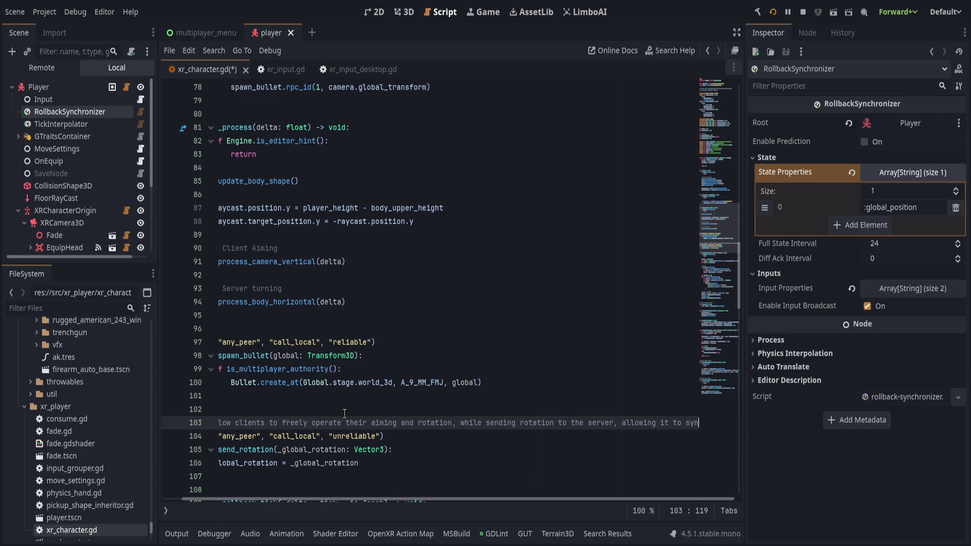
pyautogui.write('ients in a Mult')
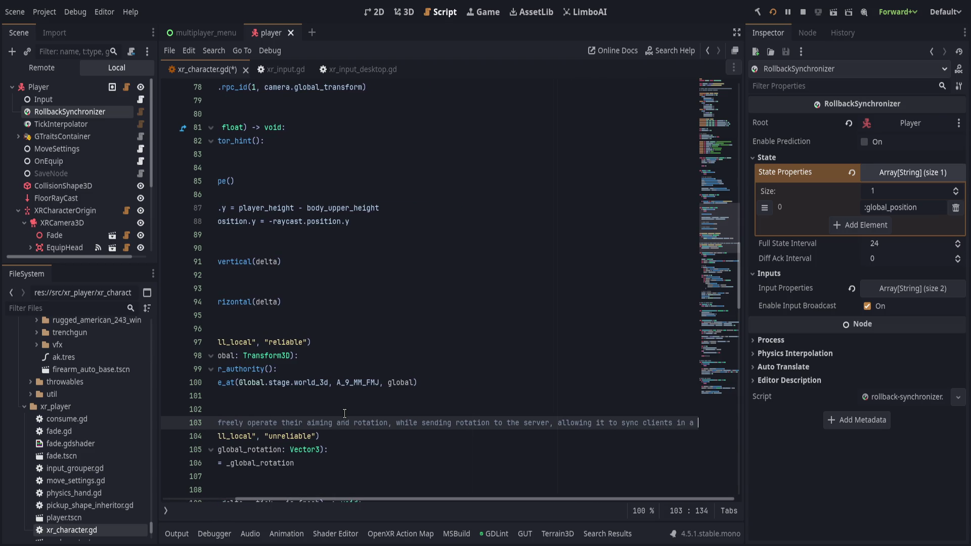
pyautogui.write('iplayerSy')
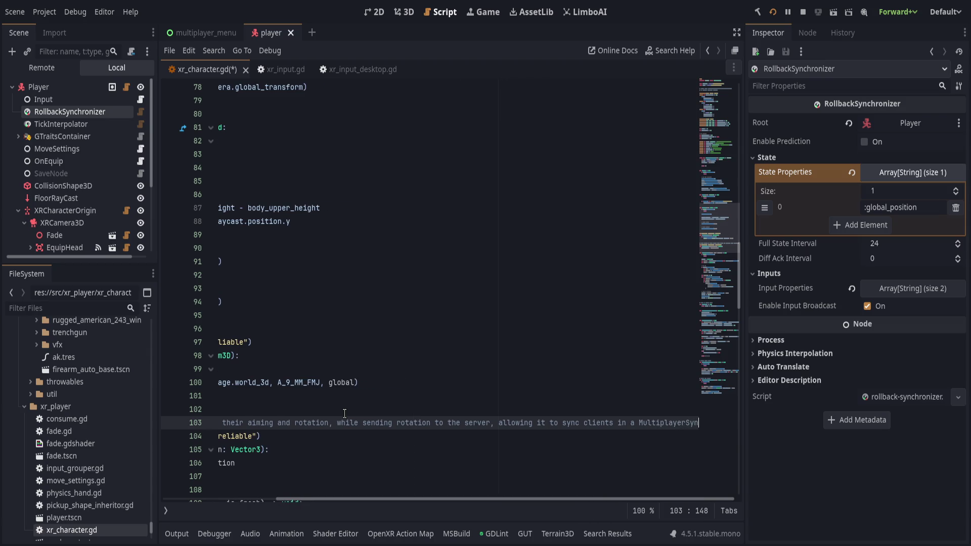
pyautogui.write('n')
pyautogui.write('cronize')
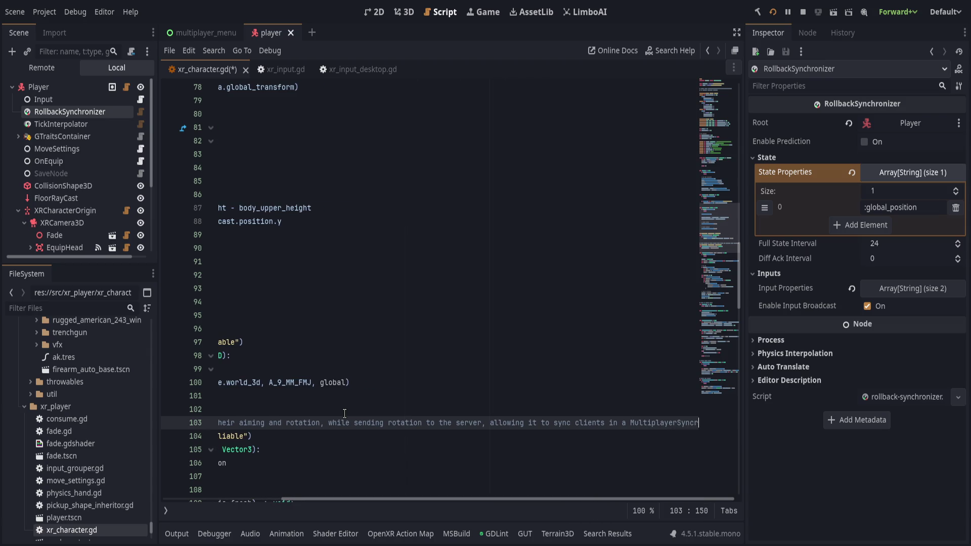
pyautogui.write('r')
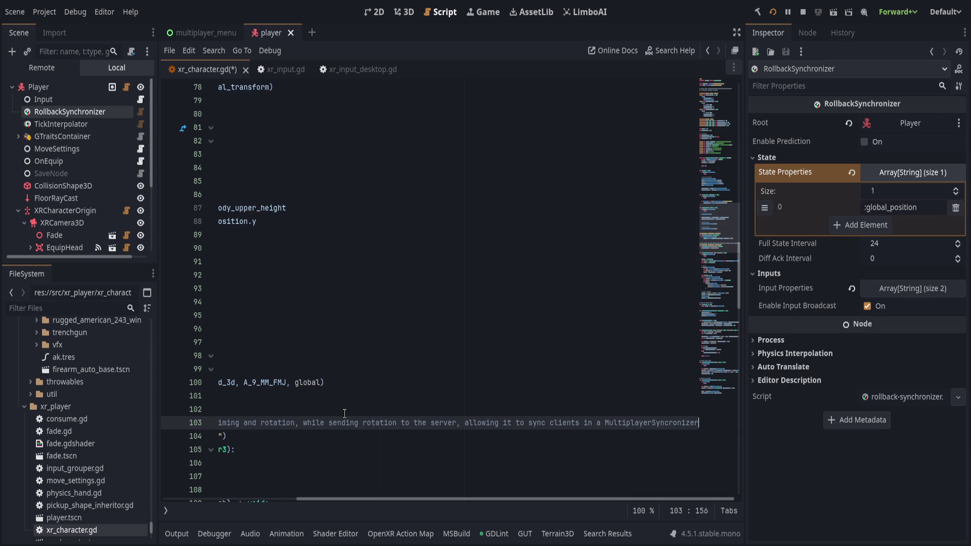
# Remove the commas and rewrap the comment onto two ## lines, breaking after 'the server'
pyautogui.click(464, 423)
pyautogui.press('BackSpace')
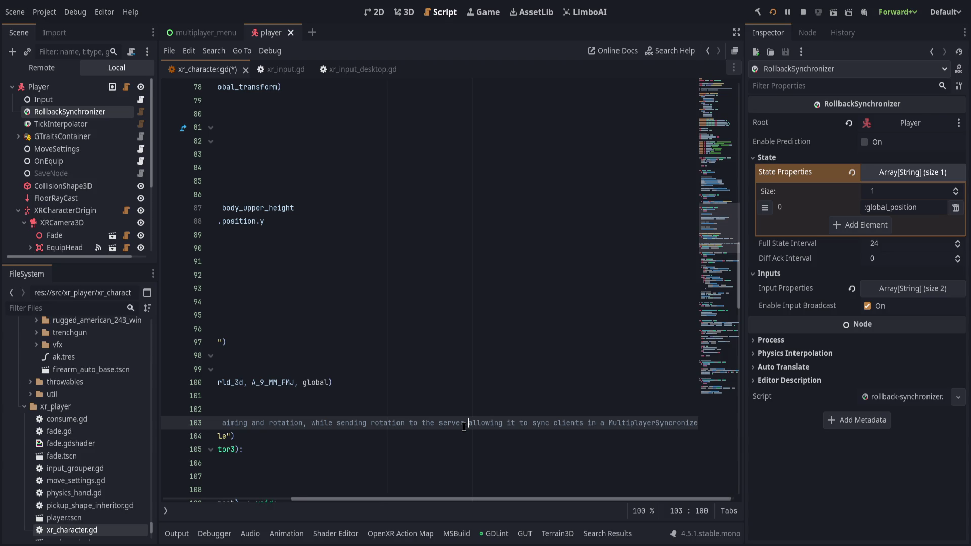
pyautogui.hotkey('ctrl', 'Left')
pyautogui.hotkey('ctrl', 'Left')
pyautogui.hotkey('ctrl', 'Left')
pyautogui.press('BackSpace')
pyautogui.press('BackSpace')
pyautogui.press('Return')
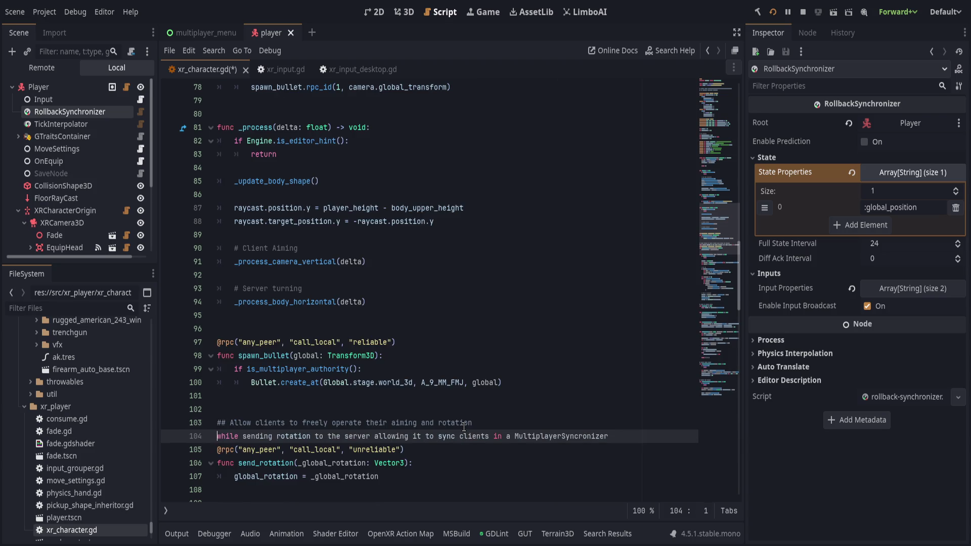
pyautogui.write('##')
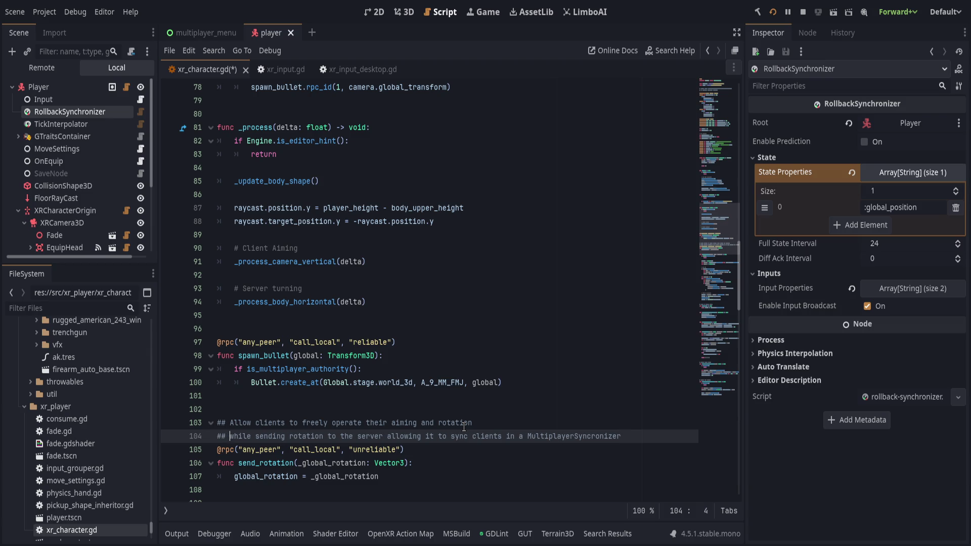
pyautogui.press('Up')
pyautogui.press('End')
pyautogui.press('Delete')
pyautogui.press('Delete')
pyautogui.press('Delete')
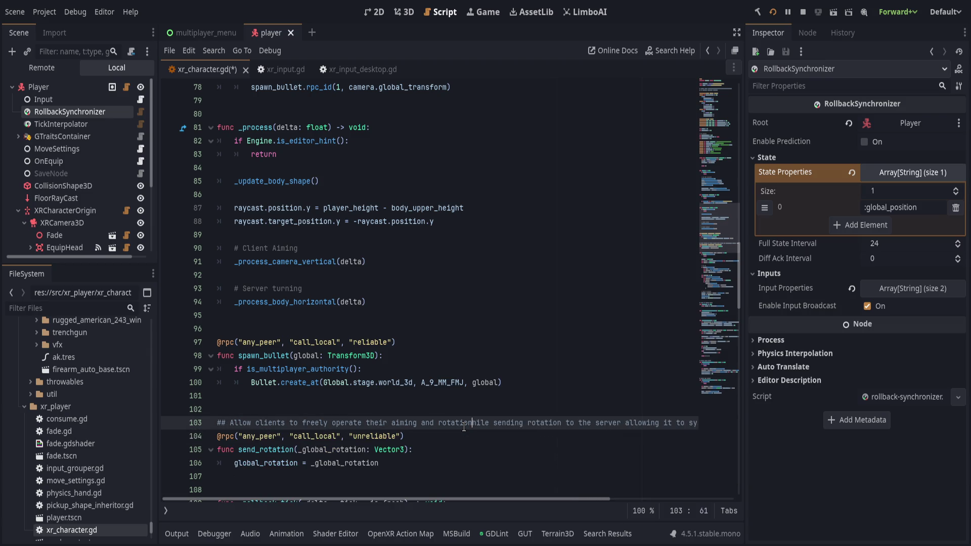
pyautogui.hotkey('ctrl', 'Right')
pyautogui.hotkey('ctrl', 'Right')
pyautogui.hotkey('ctrl', 'Right')
pyautogui.scroll(-1, 463, 426)
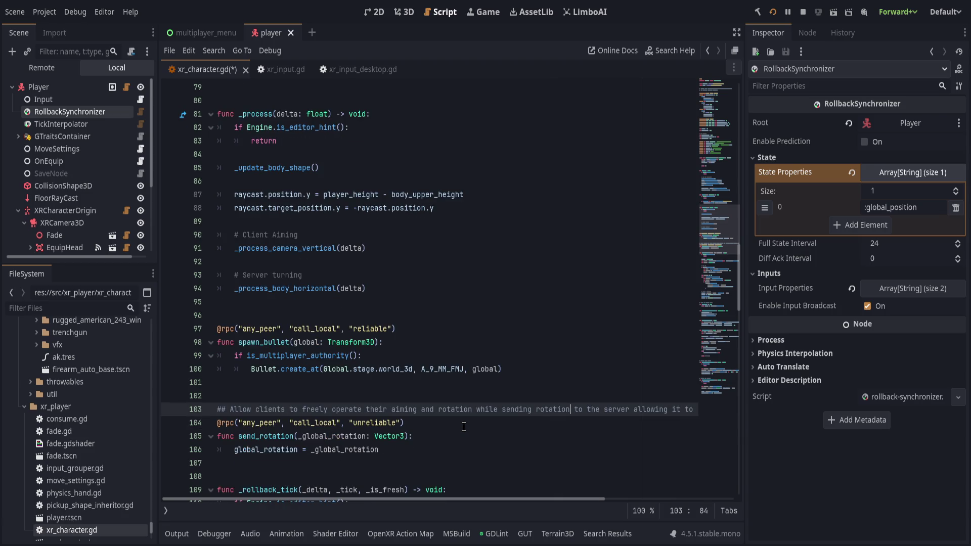
pyautogui.hotkey('ctrl', 'Right')
pyautogui.press('Return')
pyautogui.write('##')
pyautogui.press('End')
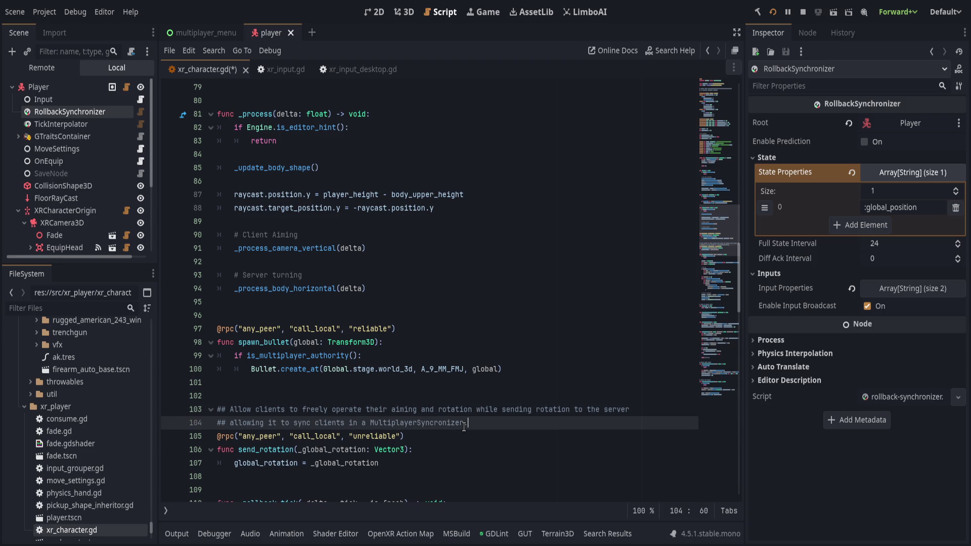
# Insert the missing 'h' in MultiplayerSynchronizer and save the script
pyautogui.click(434, 423)
pyautogui.write('h')
pyautogui.click(471, 383)
pyautogui.hotkey('ctrl', 's')
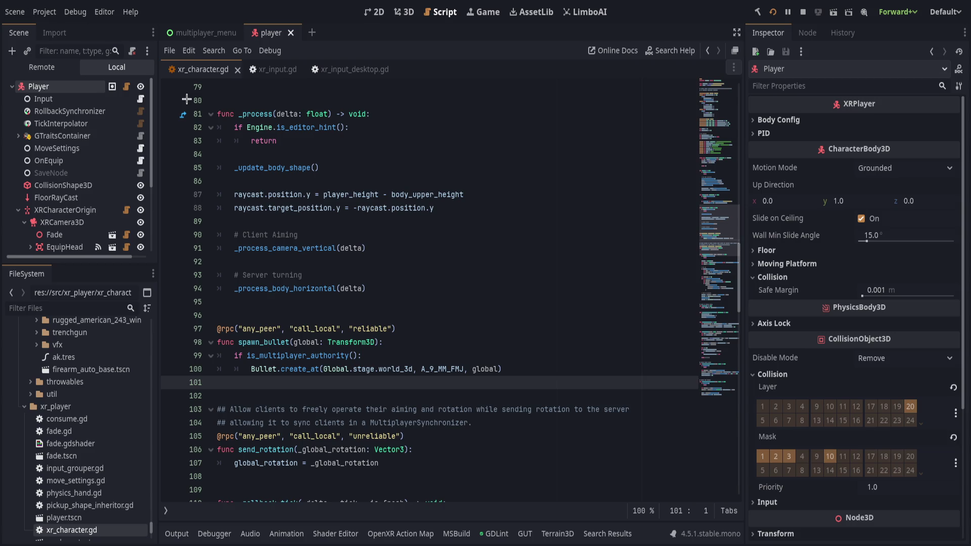
# Select the Player root node in the Scene dock to show its properties
pyautogui.hotkey('ctrl', 'z')
pyautogui.scroll(4, 76, 151)
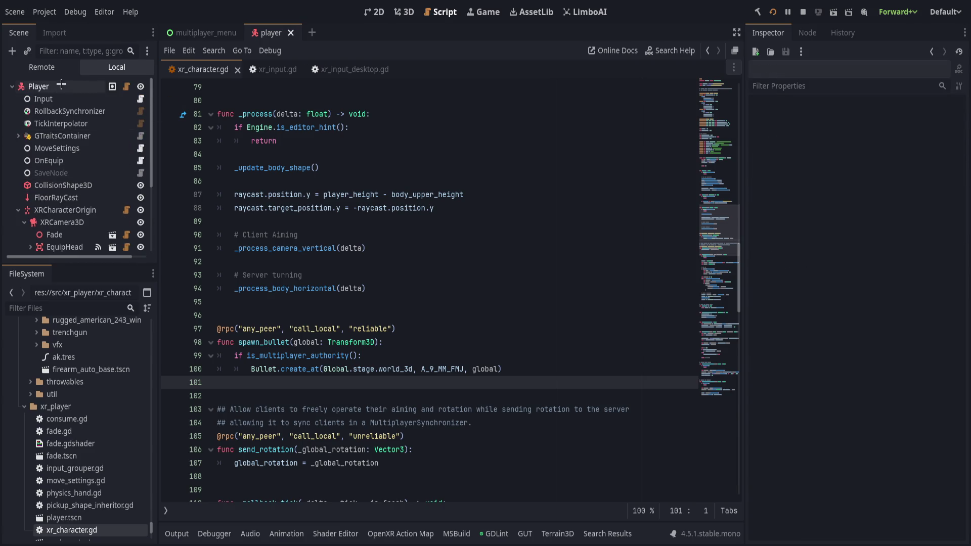
pyautogui.click(61, 89)
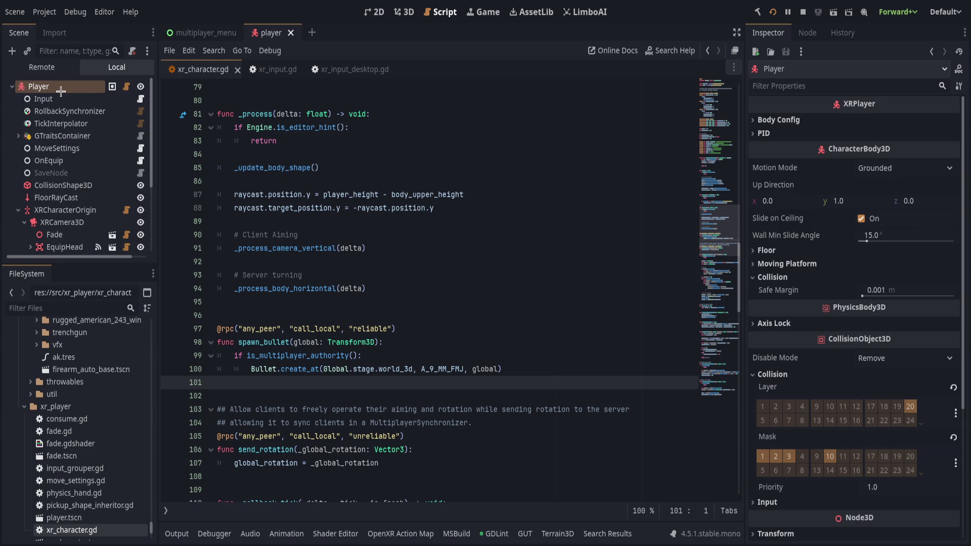
# Add a MultiplayerSynchronizer below Input replicating :global_rotation On Change, save, and run the game
pyautogui.hotkey('ctrl', 'v')
pyautogui.moveTo(60, 246); pyautogui.dragTo(76, 105)
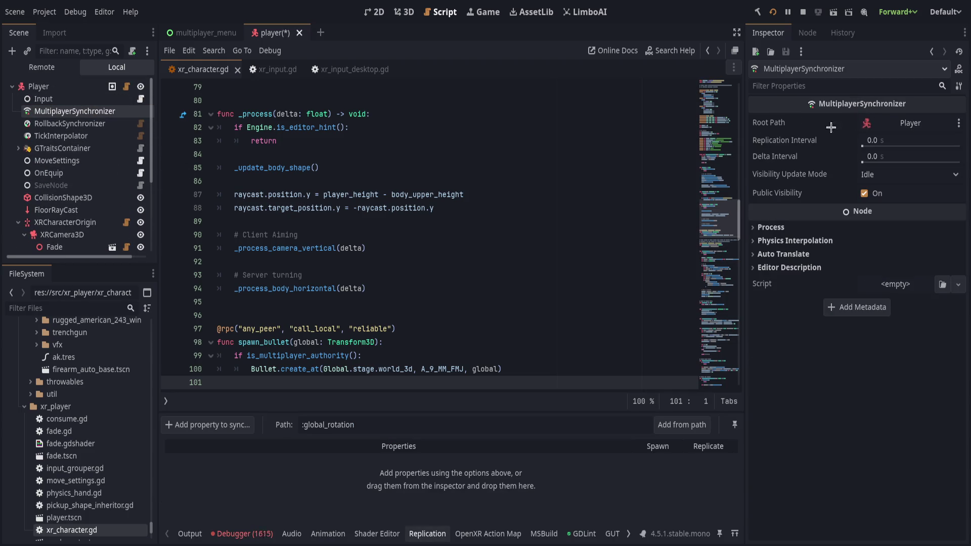
pyautogui.click(675, 424)
pyautogui.click(692, 486)
pyautogui.click(532, 275)
pyautogui.hotkey('ctrl', 's')
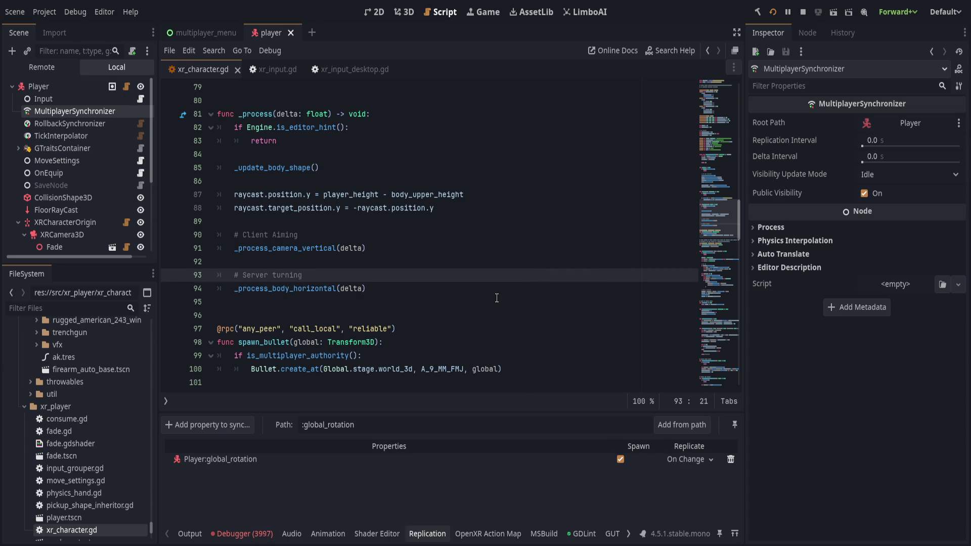
pyautogui.click(769, 13)
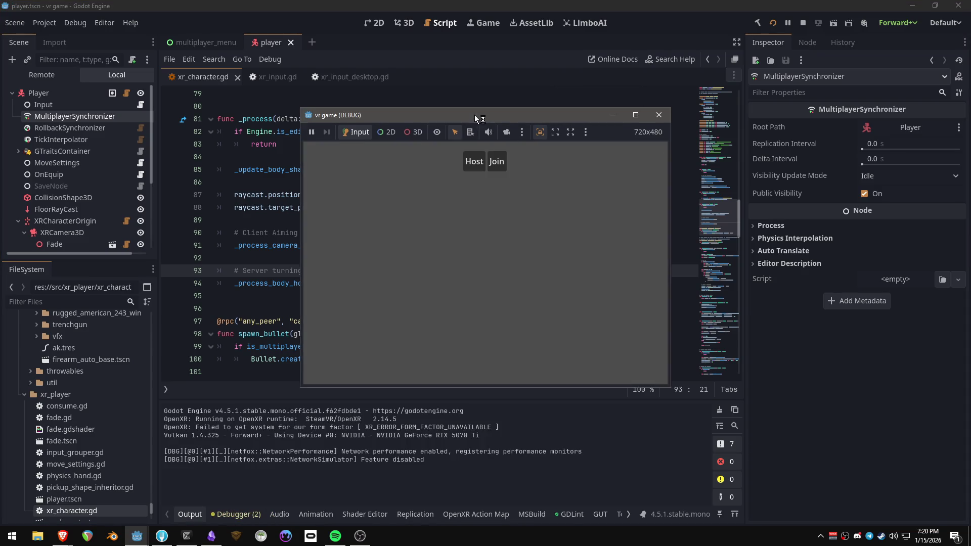
# Host in the first game window, join from the second, and take control in both to test movement
pyautogui.moveTo(475, 118); pyautogui.dragTo(234, 122)
pyautogui.click(231, 173)
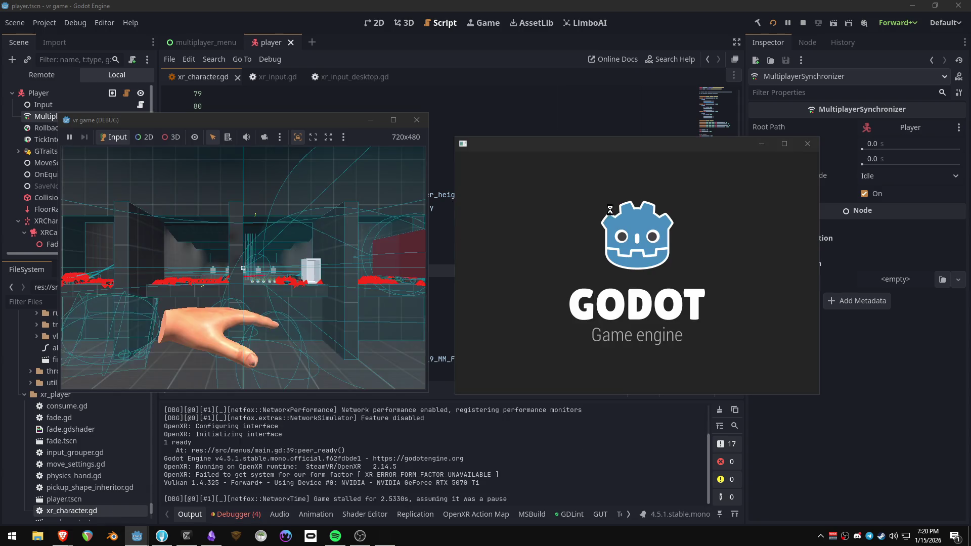
pyautogui.click(648, 172)
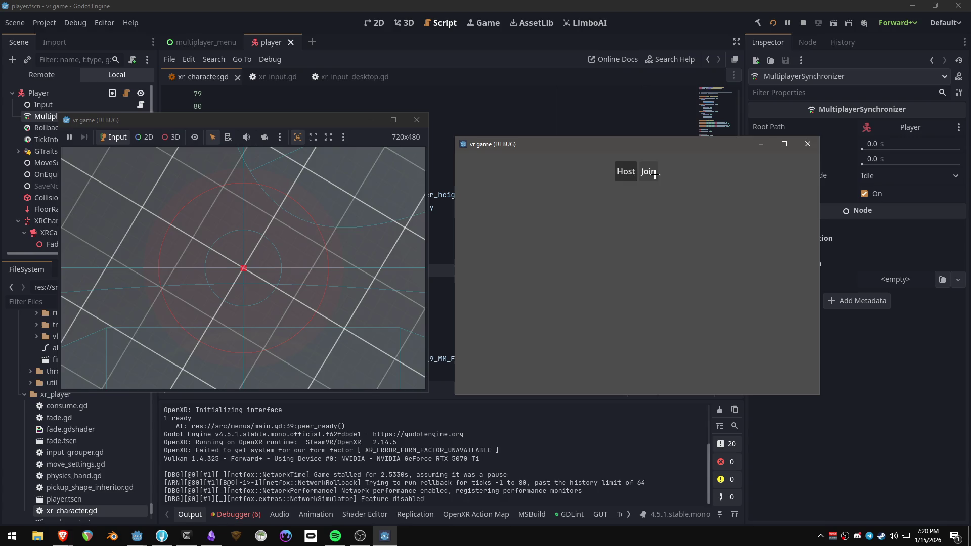
pyautogui.click(676, 231)
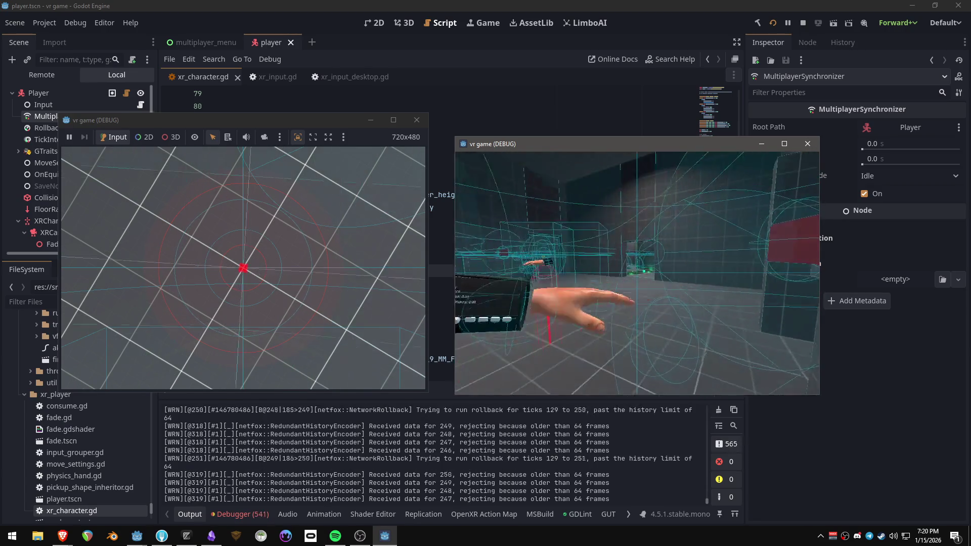
pyautogui.hotkey('alt', 'Tab')
pyautogui.click(336, 219)
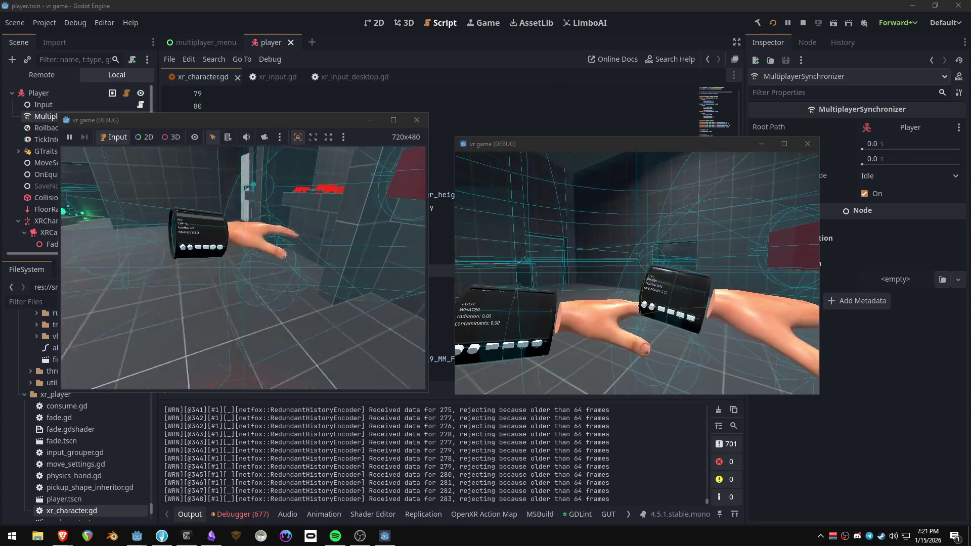
pyautogui.press('s')
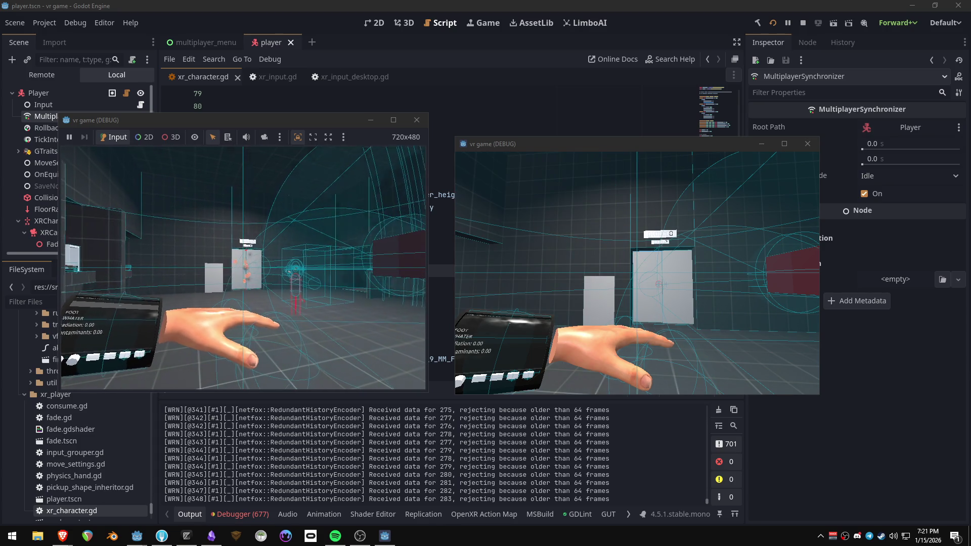
# Walk and turn the second player around the room with arrow keys, then stop the running game
pyautogui.hotkey('alt', 'Tab')
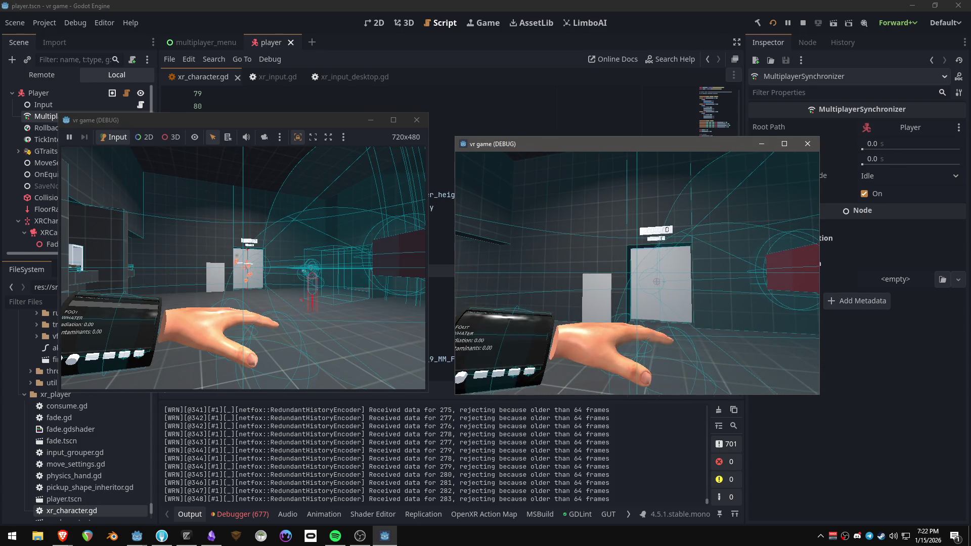
pyautogui.press('Right')
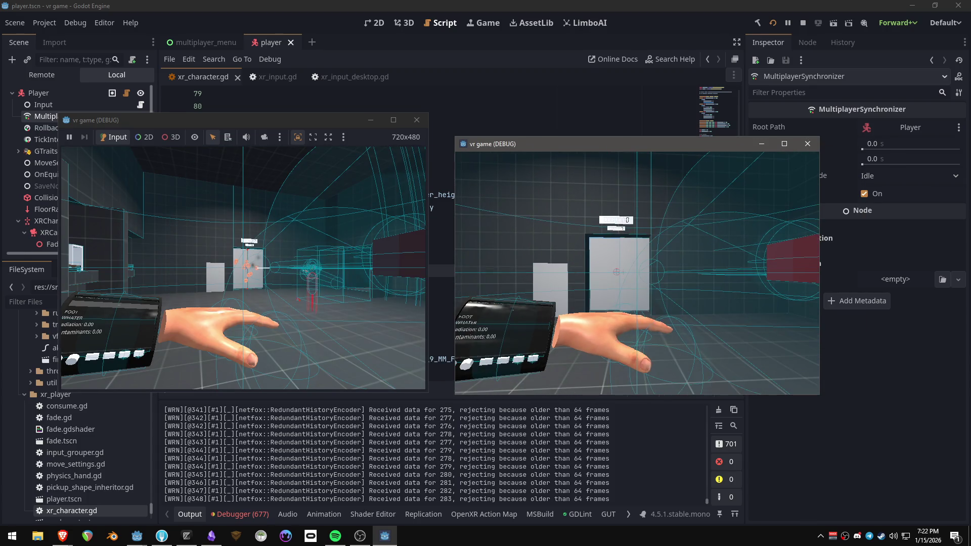
pyautogui.press('Right')
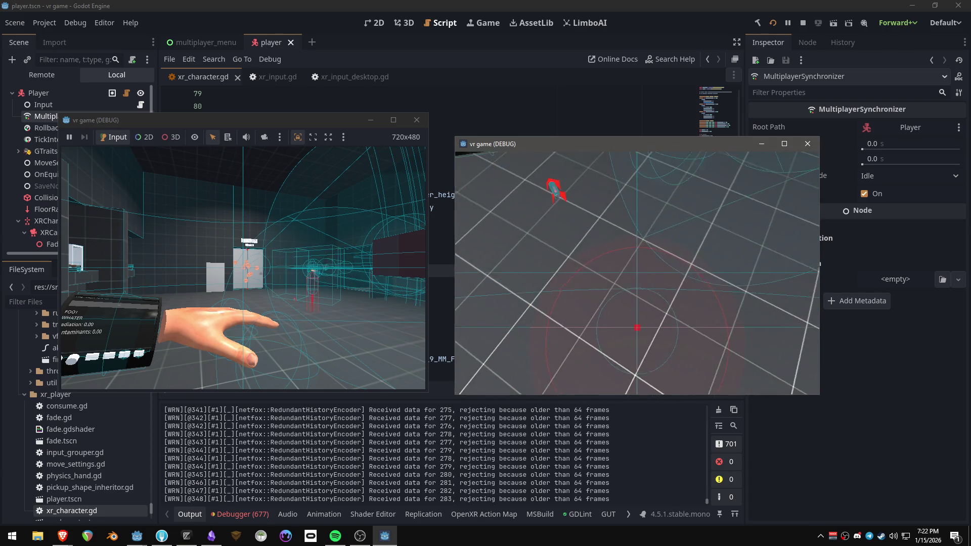
pyautogui.press('Up')
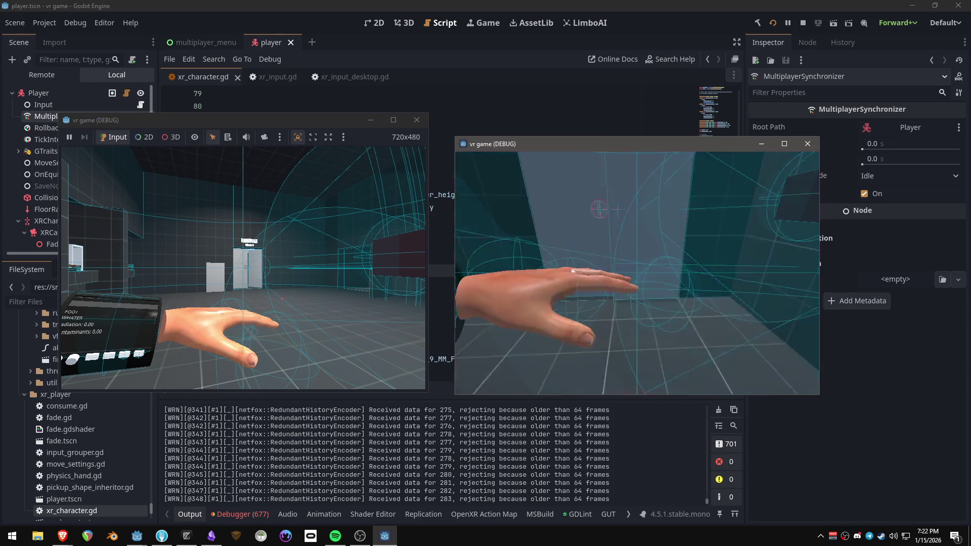
pyautogui.press('Up')
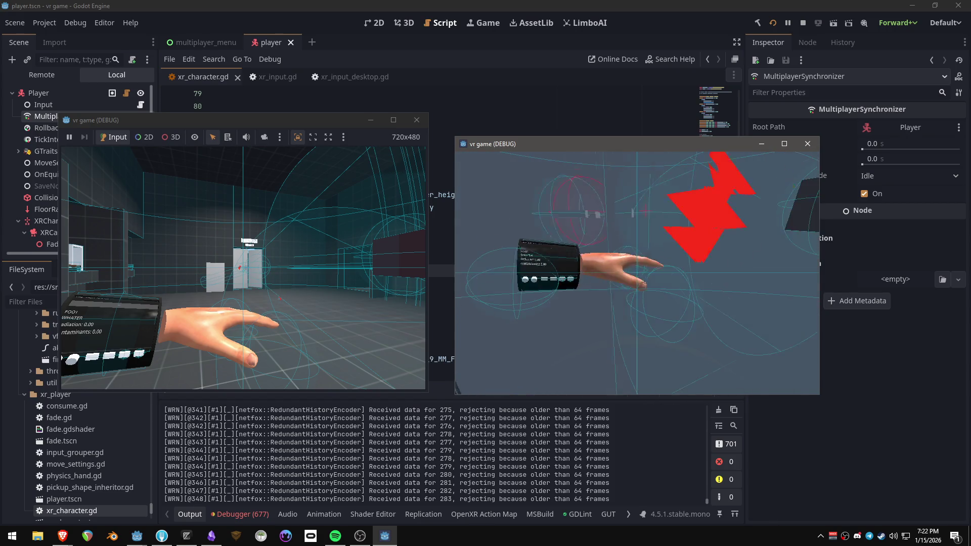
pyautogui.press('Down')
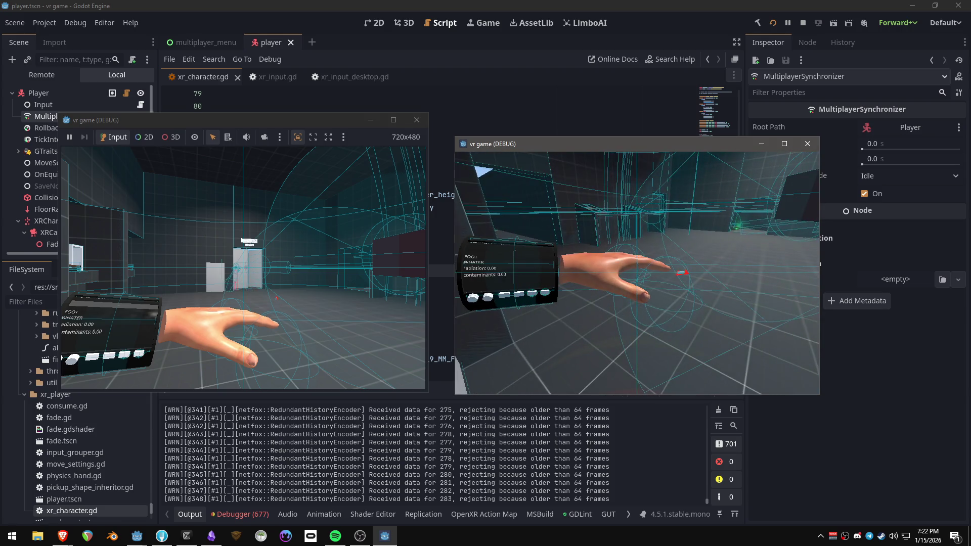
pyautogui.press('Left')
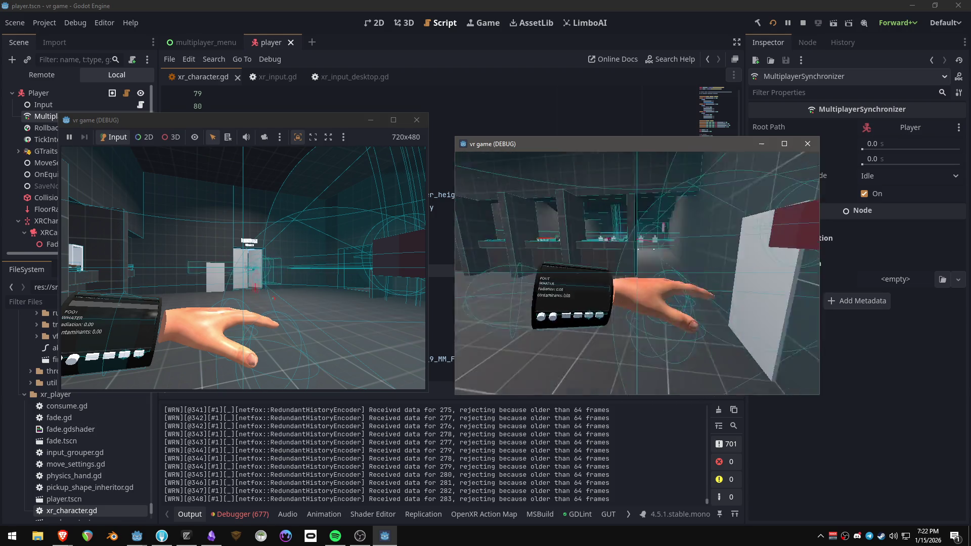
pyautogui.press('Left')
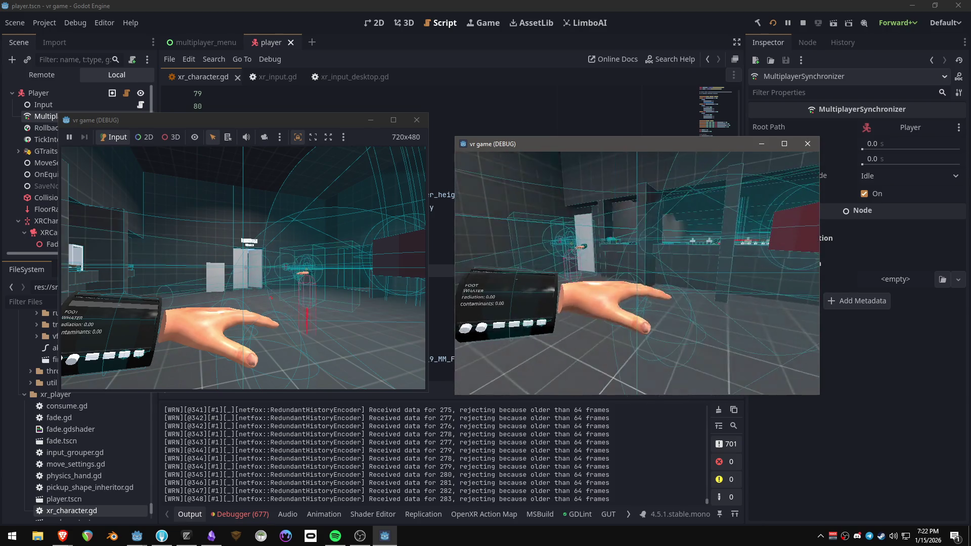
pyautogui.press('Up')
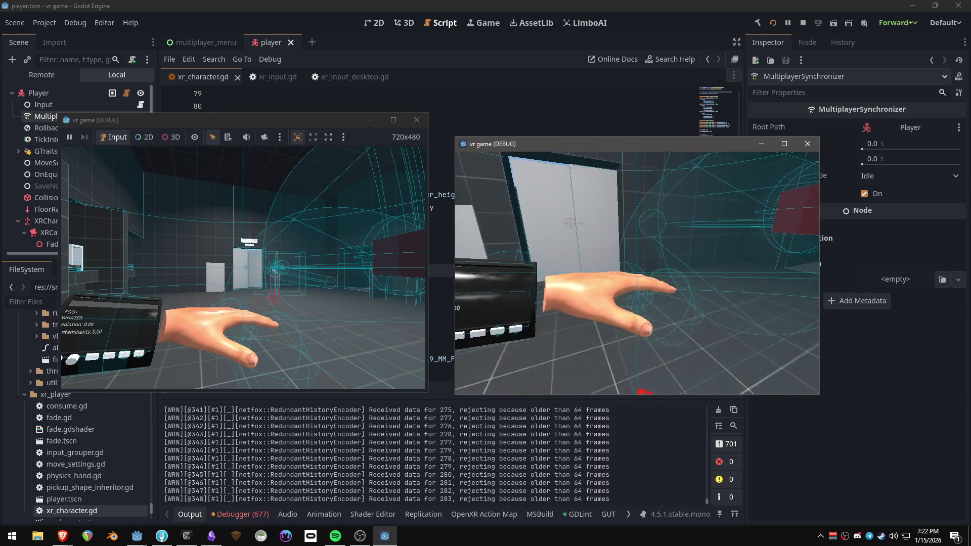
pyautogui.press('Up')
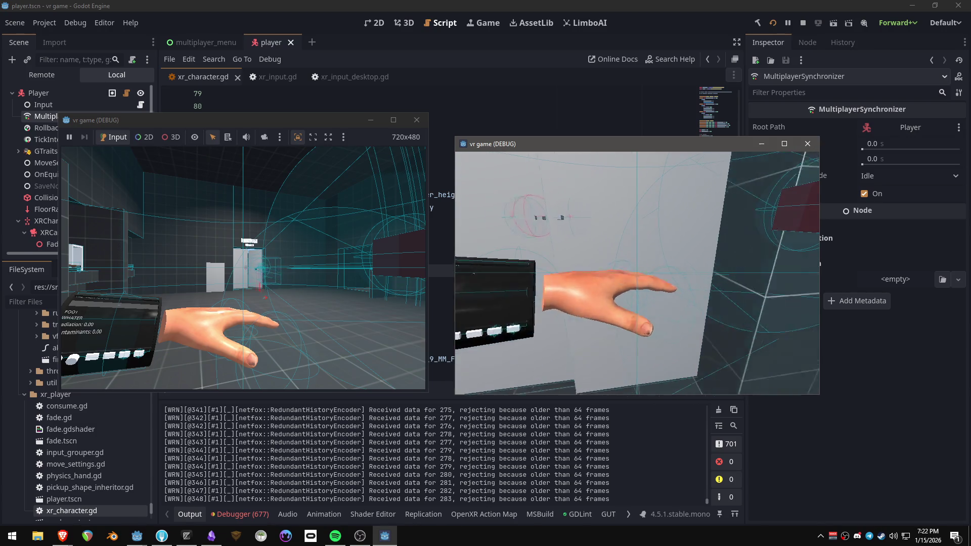
pyautogui.press('Right')
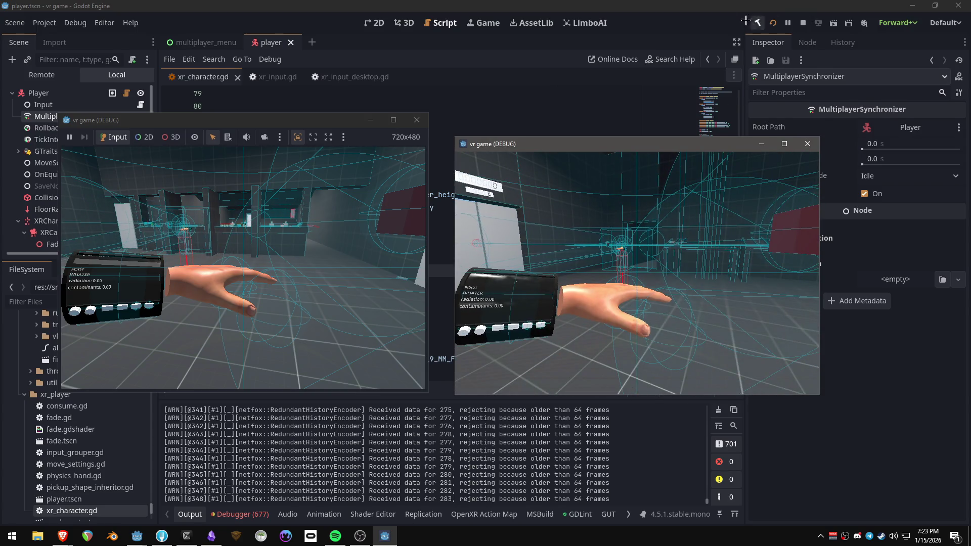
pyautogui.click(803, 23)
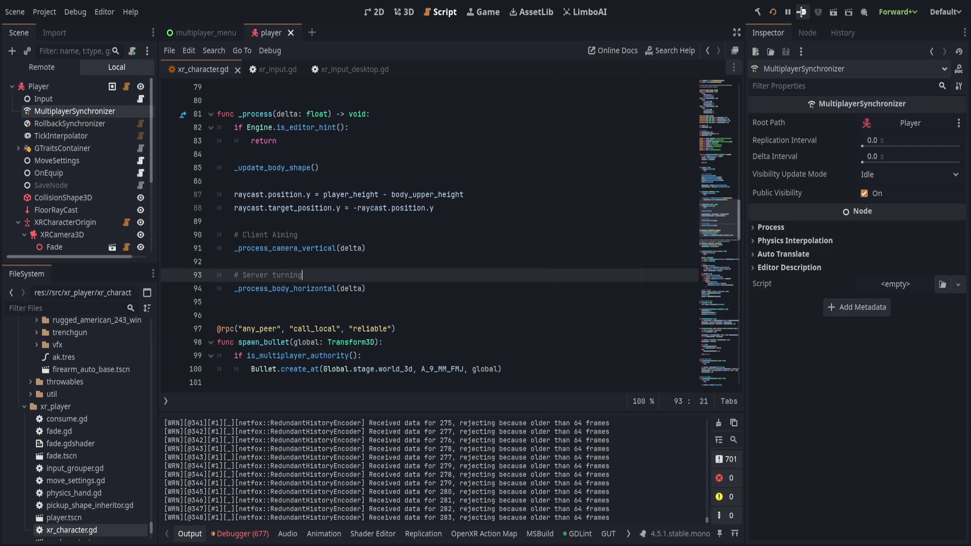
# Add a MultiplayerSynchronizer as PickableObject's first child
pyautogui.click(375, 166)
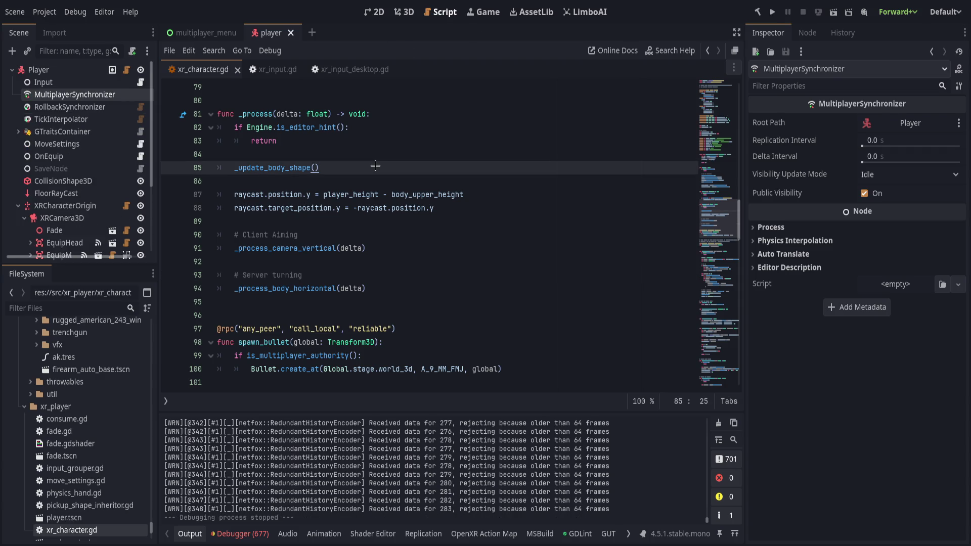
pyautogui.click(71, 69)
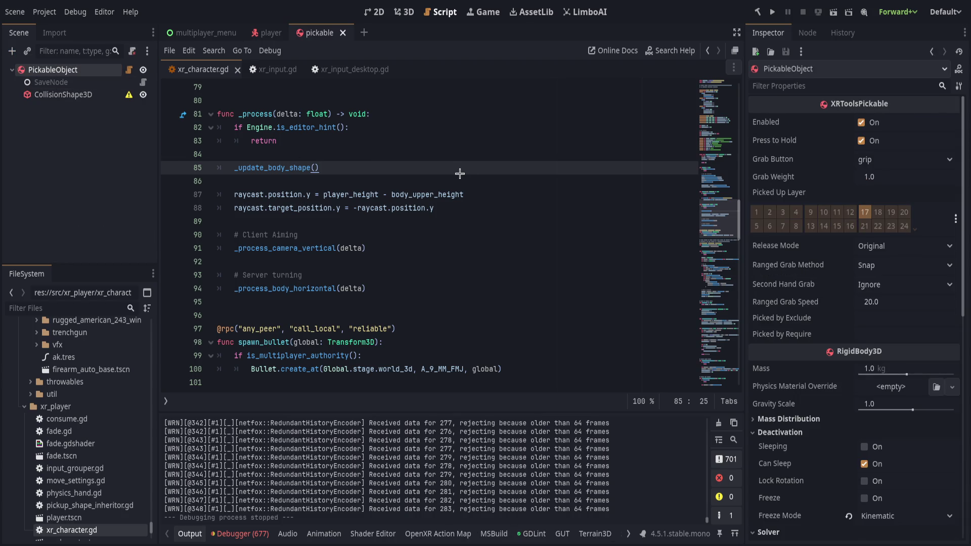
pyautogui.hotkey('ctrl', 'v')
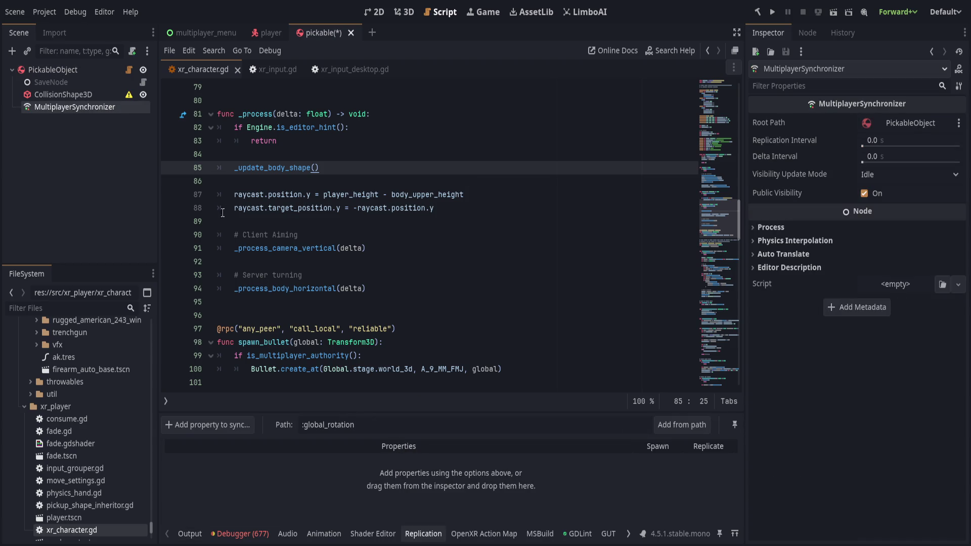
pyautogui.click(363, 123)
pyautogui.moveTo(106, 107); pyautogui.dragTo(106, 77)
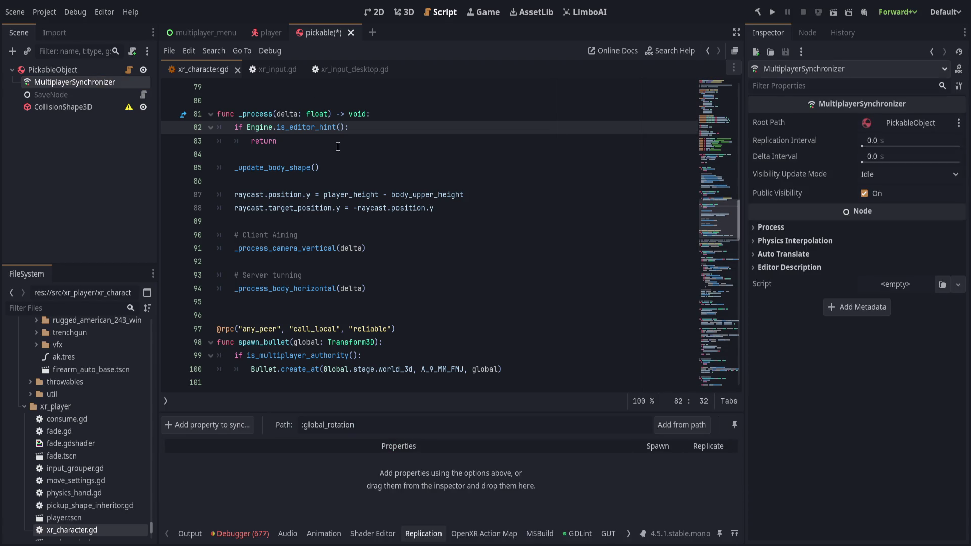
# Add :global_position and :global_rotation to its replication list, both set to On Change
pyautogui.moveTo(354, 424); pyautogui.dragTo(325, 427)
pyautogui.write('posi')
pyautogui.scroll(-1, 389, 375)
pyautogui.scroll(9, 442, 340)
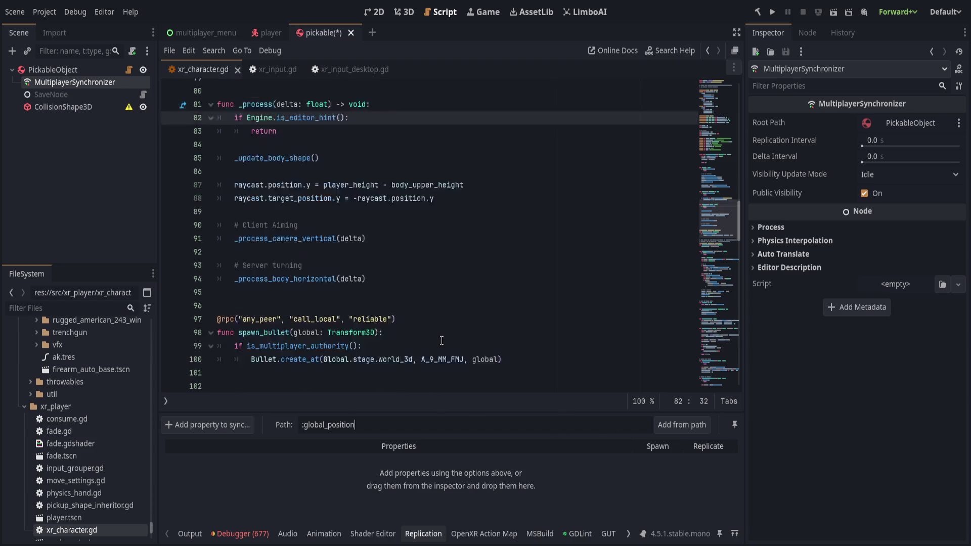
pyautogui.click(682, 425)
pyautogui.click(411, 427)
pyautogui.moveTo(327, 427); pyautogui.dragTo(489, 423)
pyautogui.write('rota')
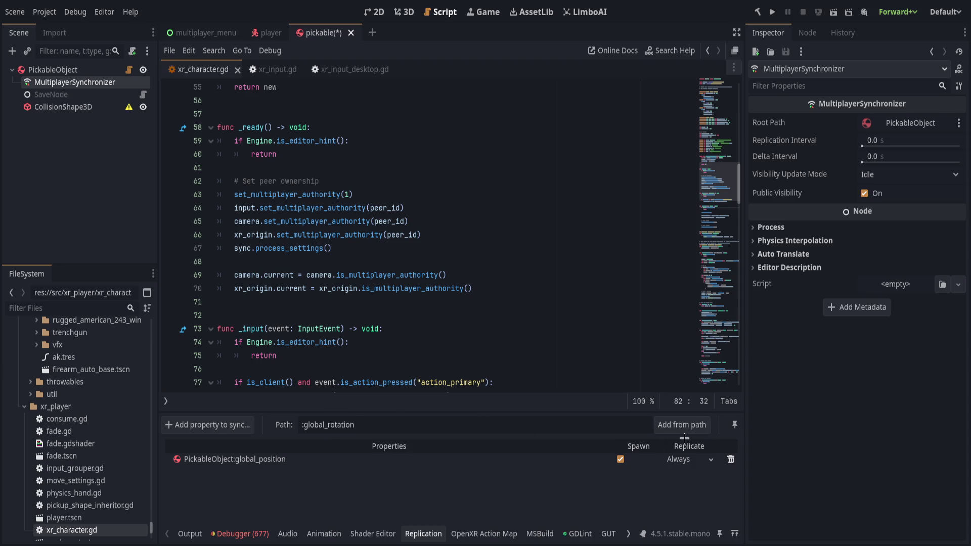
pyautogui.click(683, 427)
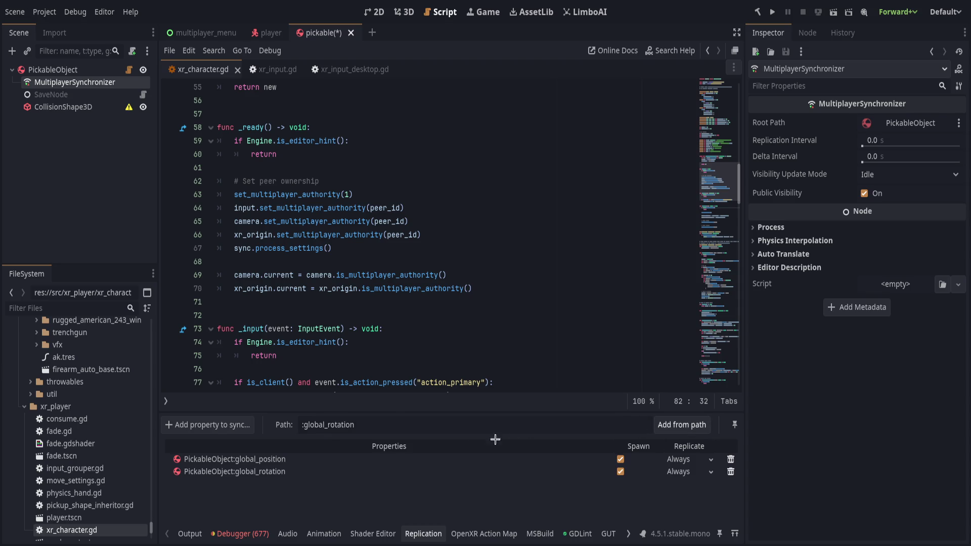
pyautogui.click(684, 459)
pyautogui.click(686, 494)
pyautogui.click(687, 471)
pyautogui.click(691, 508)
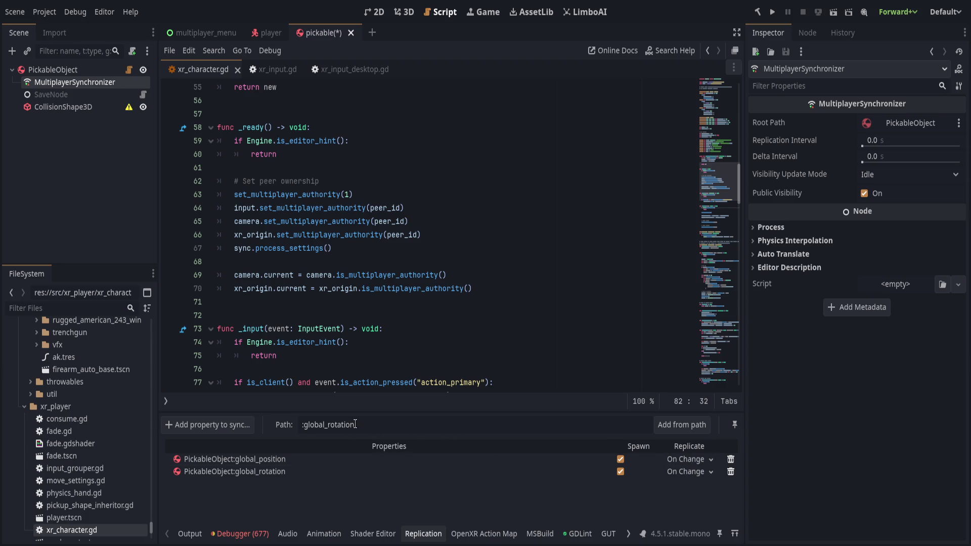
pyautogui.moveTo(369, 413); pyautogui.dragTo(369, 413)
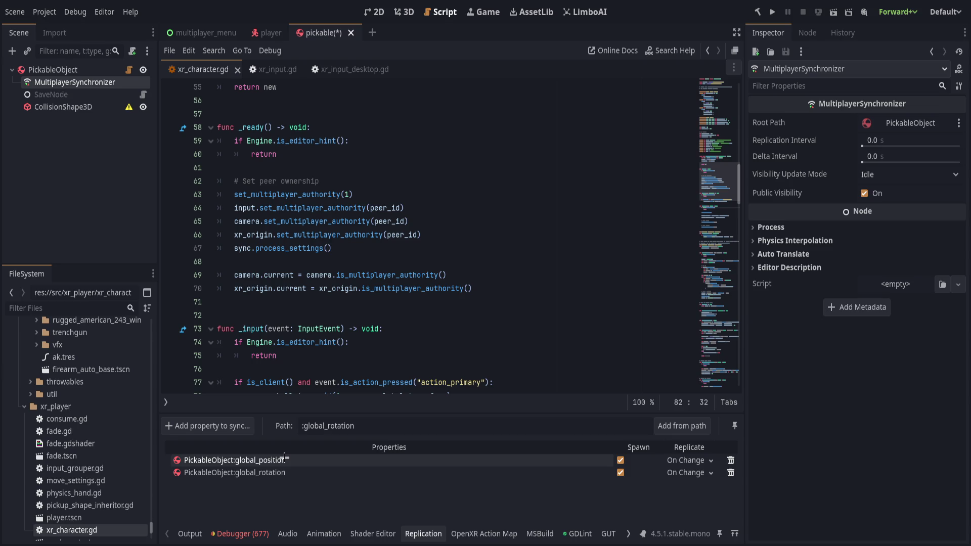
# Save the pickable scene and run the project again
pyautogui.click(339, 277)
pyautogui.click(413, 168)
pyautogui.hotkey('ctrl', 's')
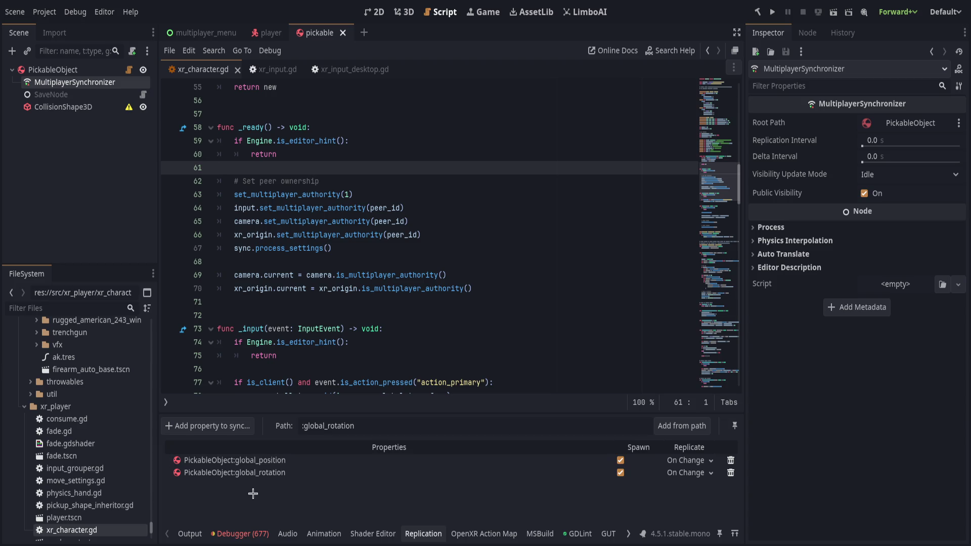
pyautogui.click(772, 12)
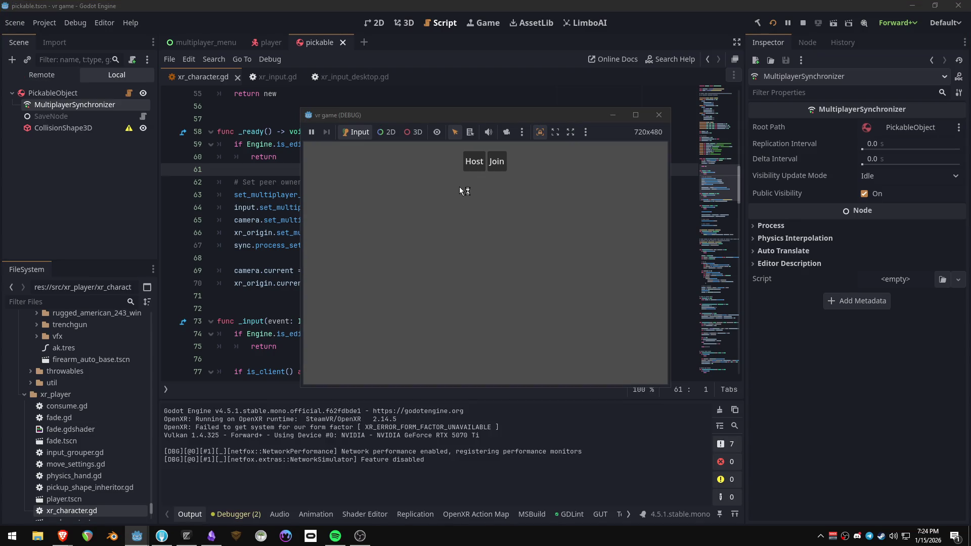
# Host a session in the first game window, then join it from the second window
pyautogui.click(474, 162)
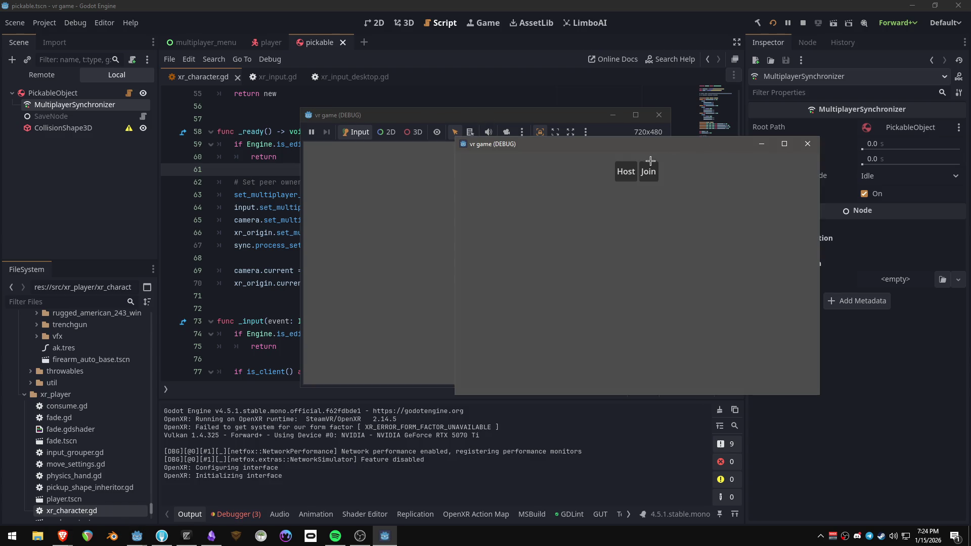
pyautogui.click(648, 168)
pyautogui.moveTo(282, 123); pyautogui.dragTo(304, 124)
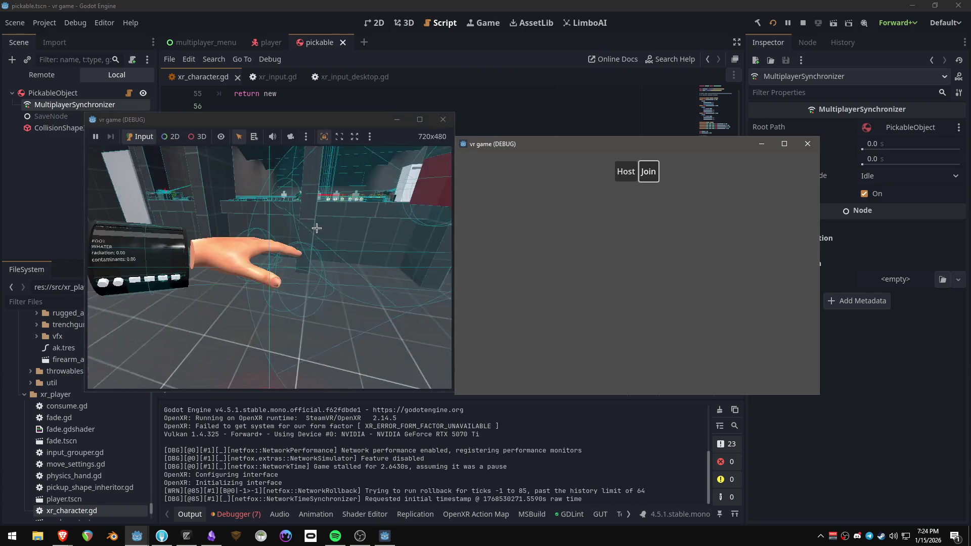
pyautogui.click(649, 172)
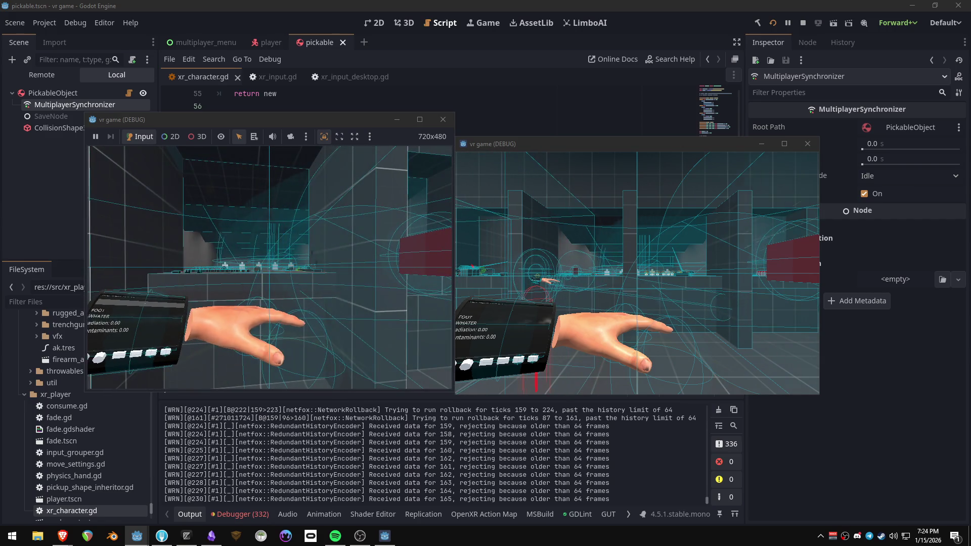
# Test the multiplayer session by switching between both game windows, then stop them with F8
pyautogui.hotkey('alt', 'Tab')
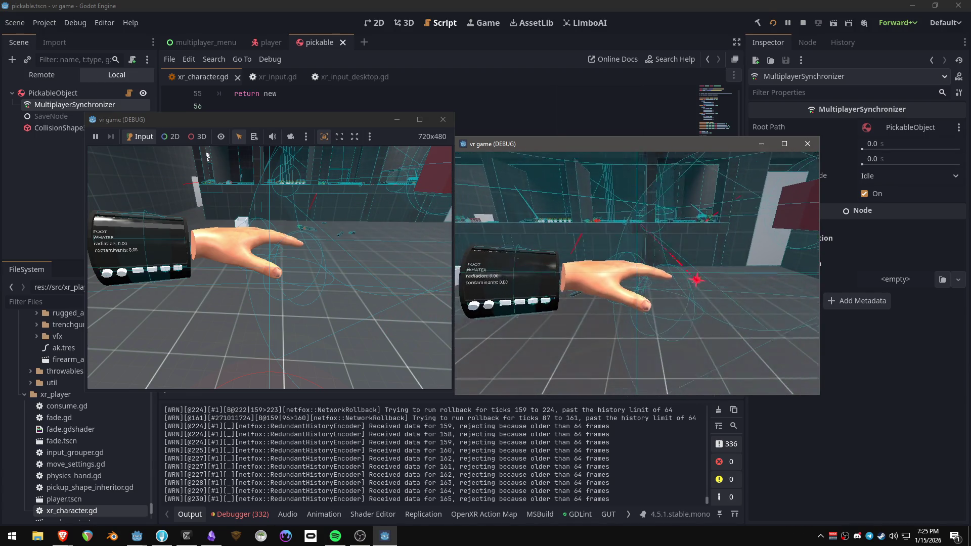
pyautogui.hotkey('alt', 'Tab')
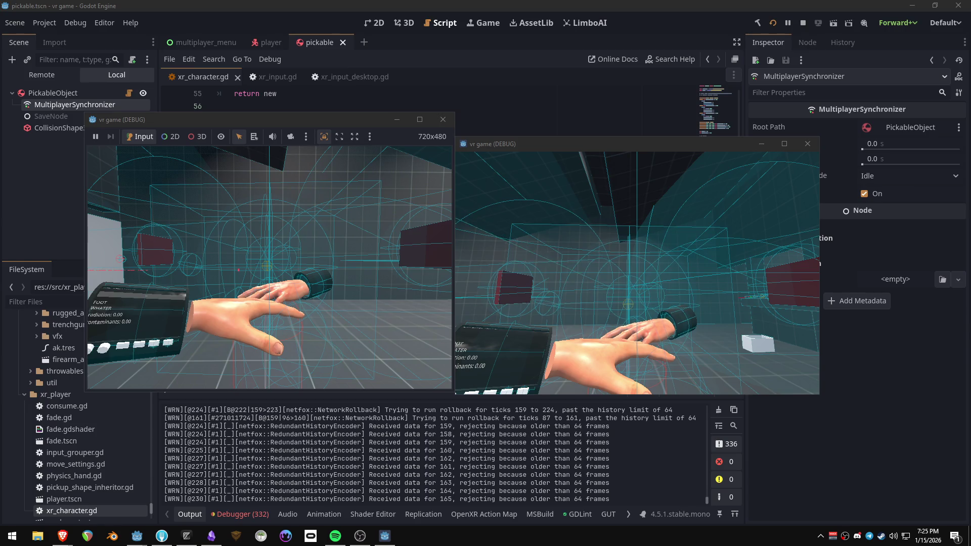
pyautogui.press('F8')
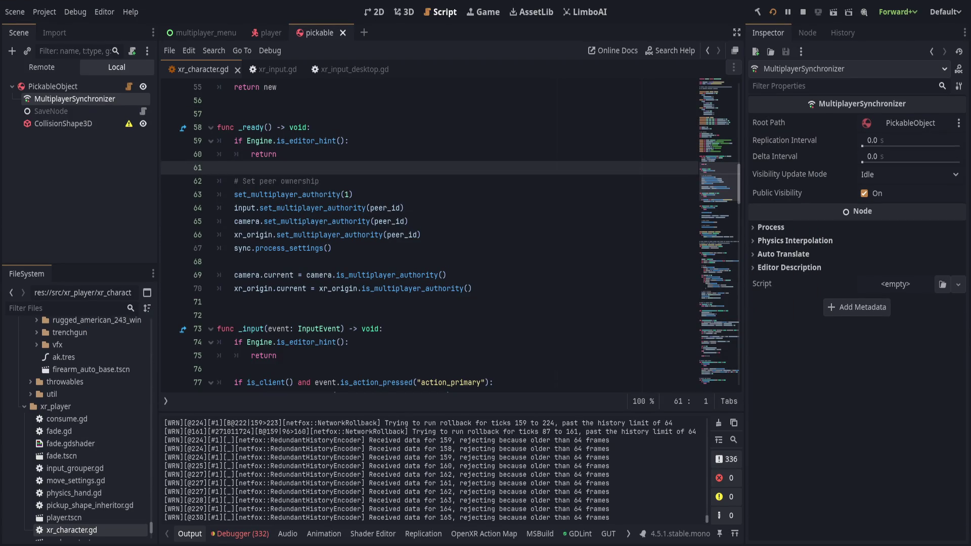
# Check Session 2's errors in the Debugger, collapse the bottom panel, and deselect the MultiplayerSynchronizer node
pyautogui.click(240, 534)
pyautogui.click(230, 379)
pyautogui.click(240, 534)
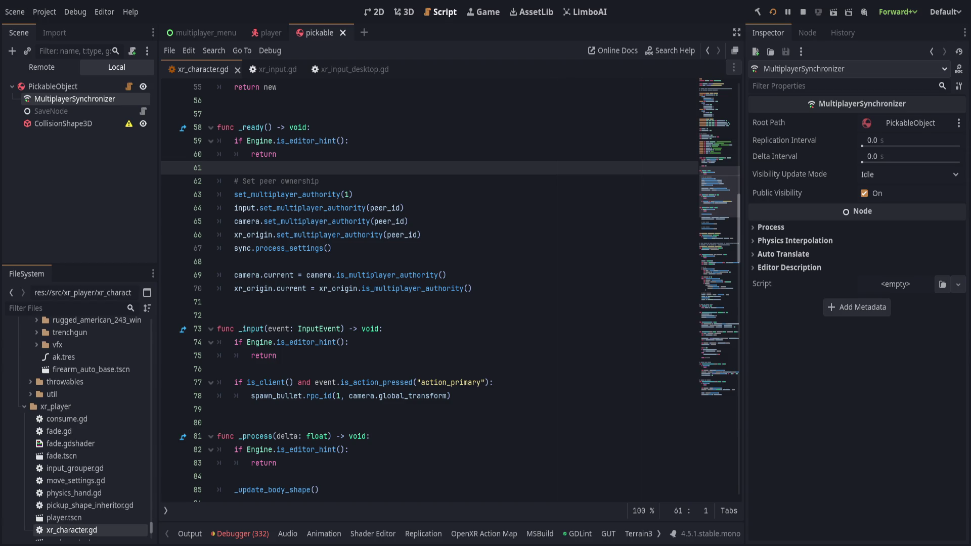
pyautogui.click(40, 174)
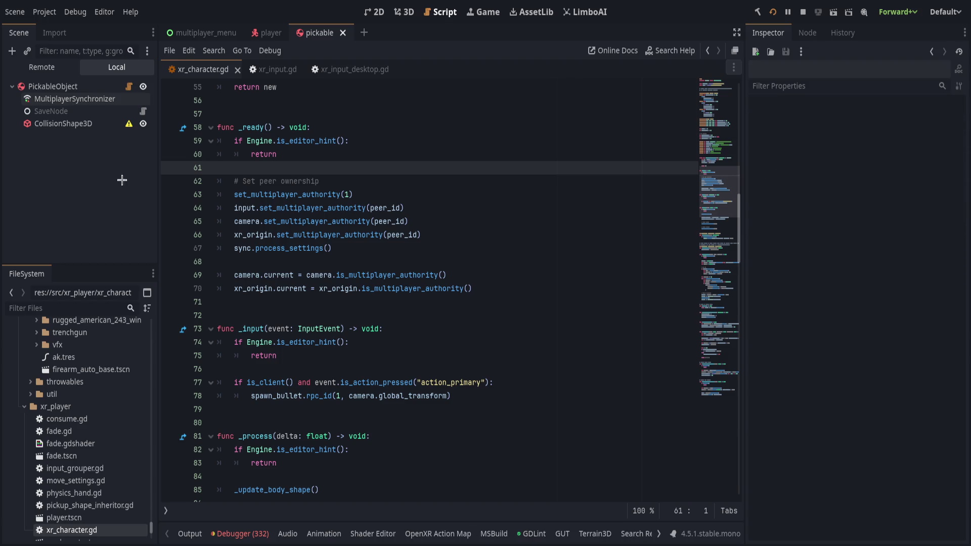
# Add an empty func _physics_process(_delta) after line 94 of xr_character.gd
pyautogui.click(343, 33)
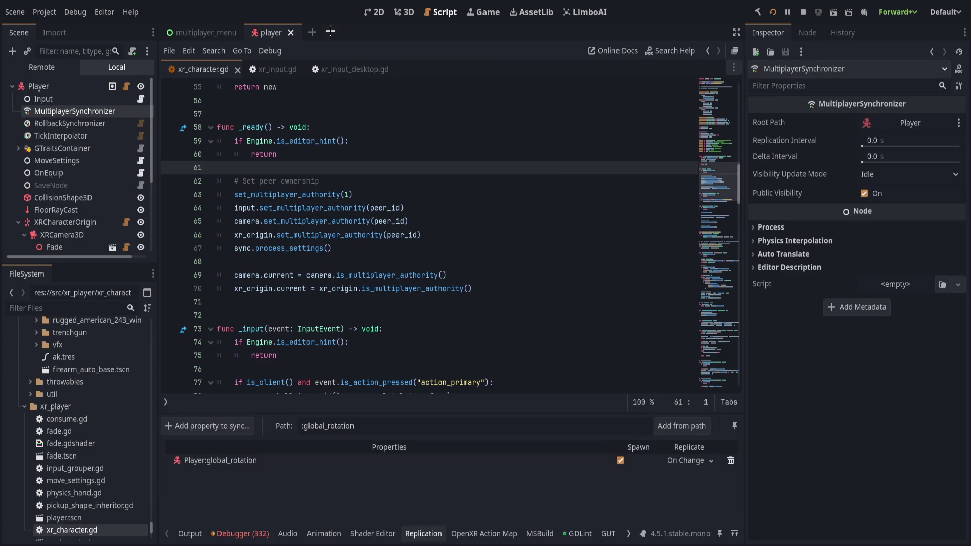
pyautogui.click(448, 160)
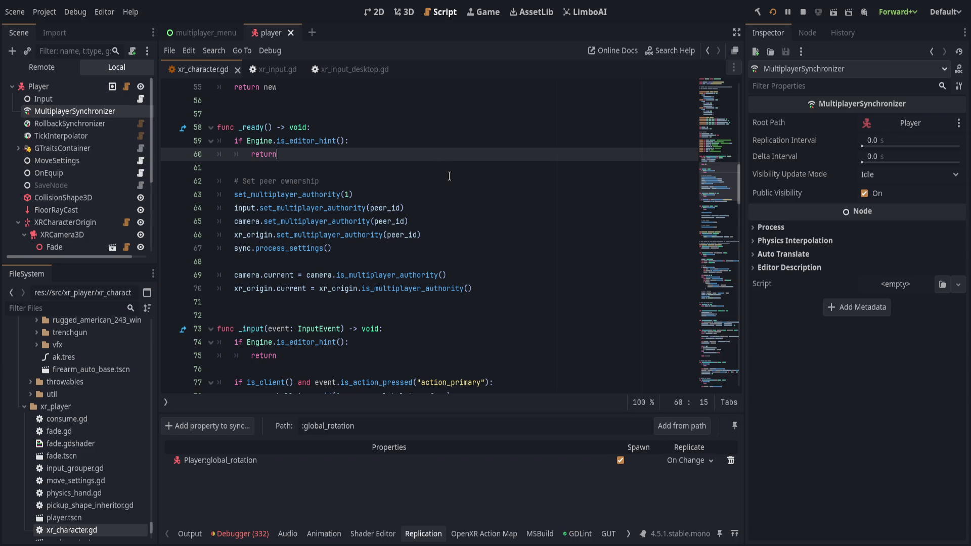
pyautogui.scroll(-5, 448, 241)
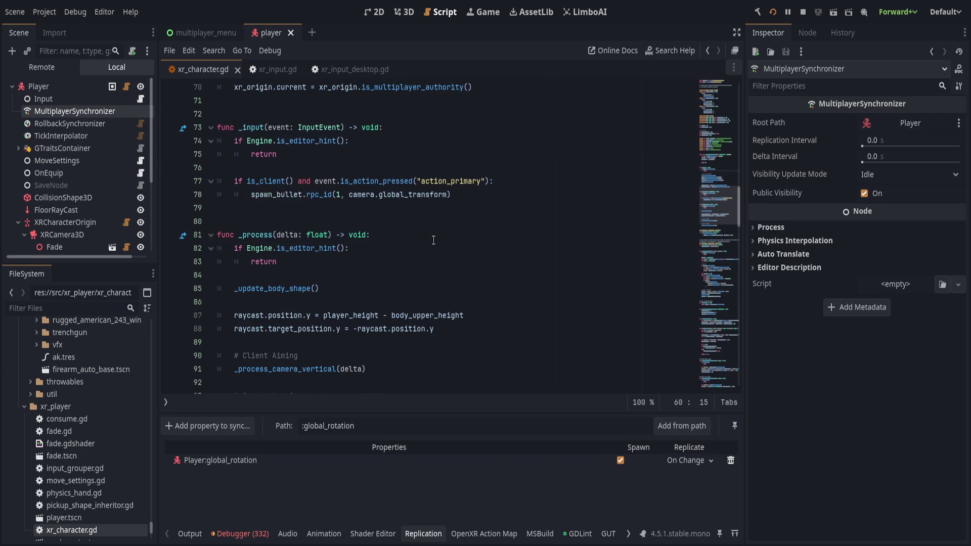
pyautogui.scroll(-4, 449, 241)
pyautogui.click(469, 253)
pyautogui.scroll(1, 468, 254)
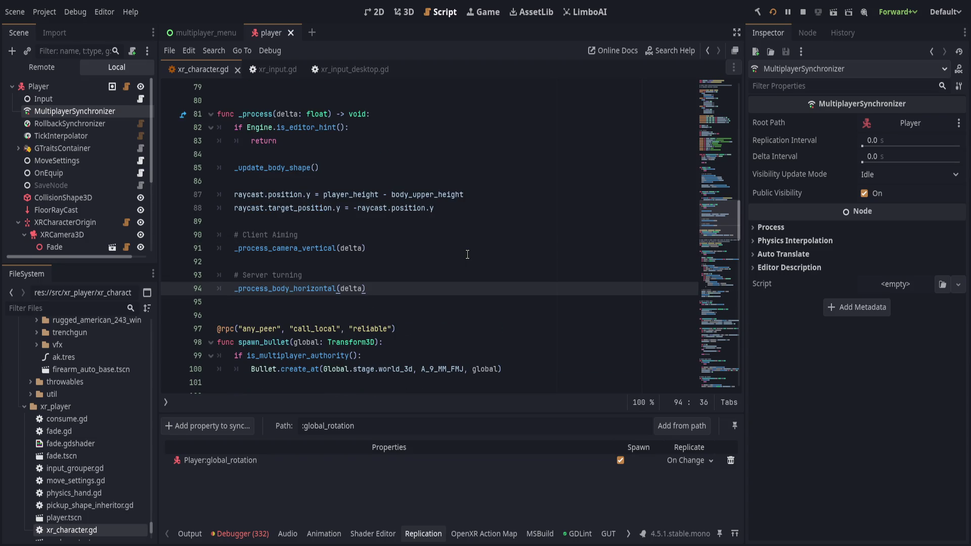
pyautogui.press('Return')
pyautogui.press('Return')
pyautogui.press('BackSpace')
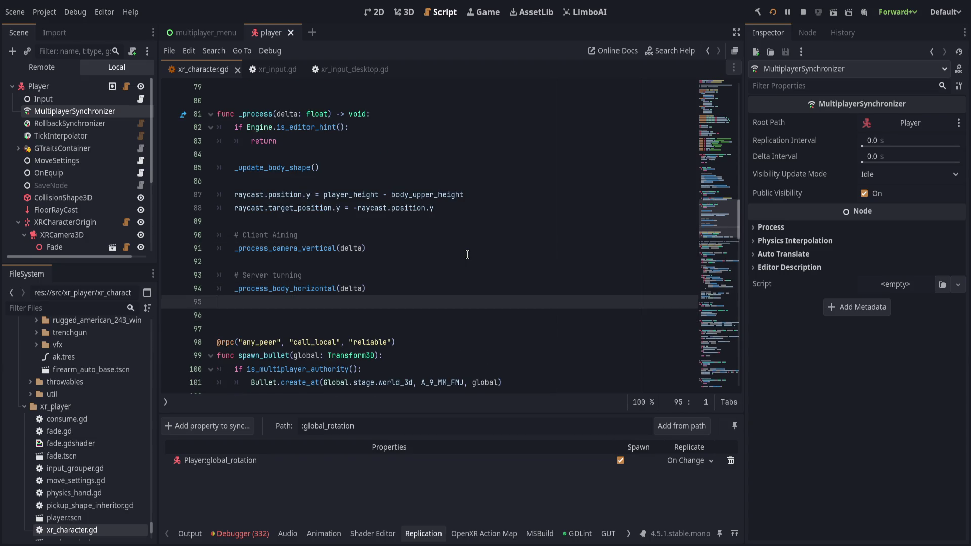
pyautogui.press('Return')
pyautogui.write('func _ph')
pyautogui.press('Return')
pyautogui.press('Return')
pyautogui.click(310, 316)
pyautogui.write('_')
pyautogui.press('Up')
pyautogui.press('Return')
# Find the send_rotation.rpc_id(1, global_rotation) call in _process_body_horizontal and cut it
pyautogui.scroll(-5, 317, 287)
pyautogui.scroll(-1, 318, 286)
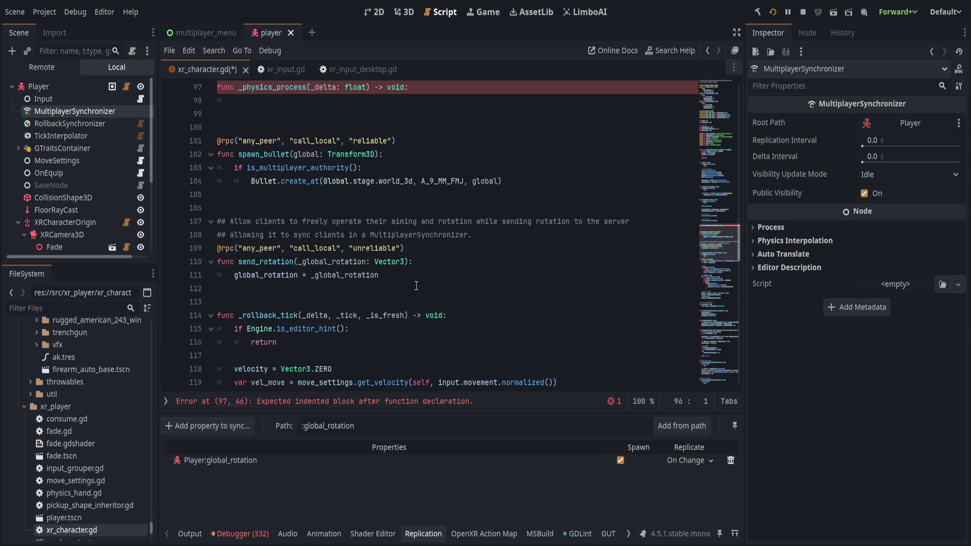
pyautogui.scroll(-2, 402, 300)
pyautogui.scroll(-8, 402, 300)
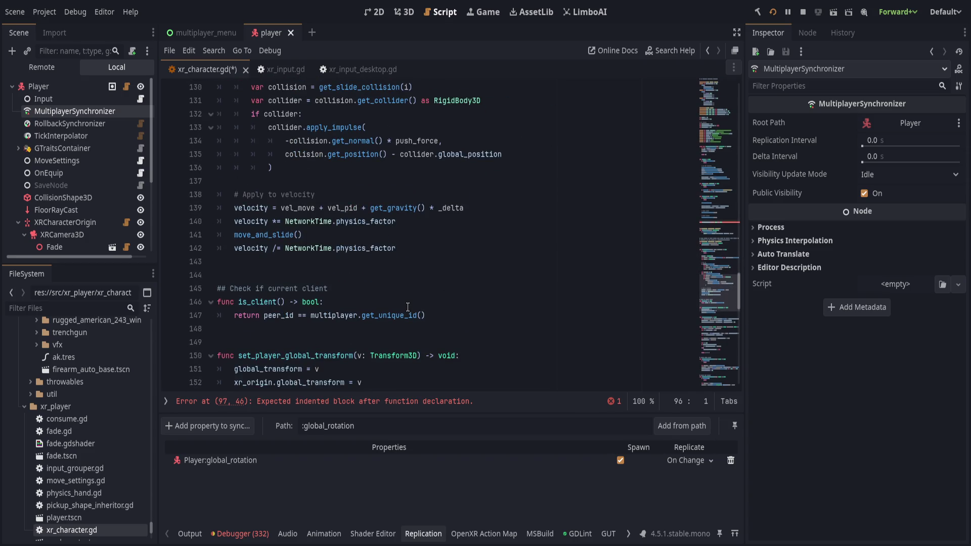
pyautogui.hotkey('ctrl', 'f')
pyautogui.write('send_rotation')
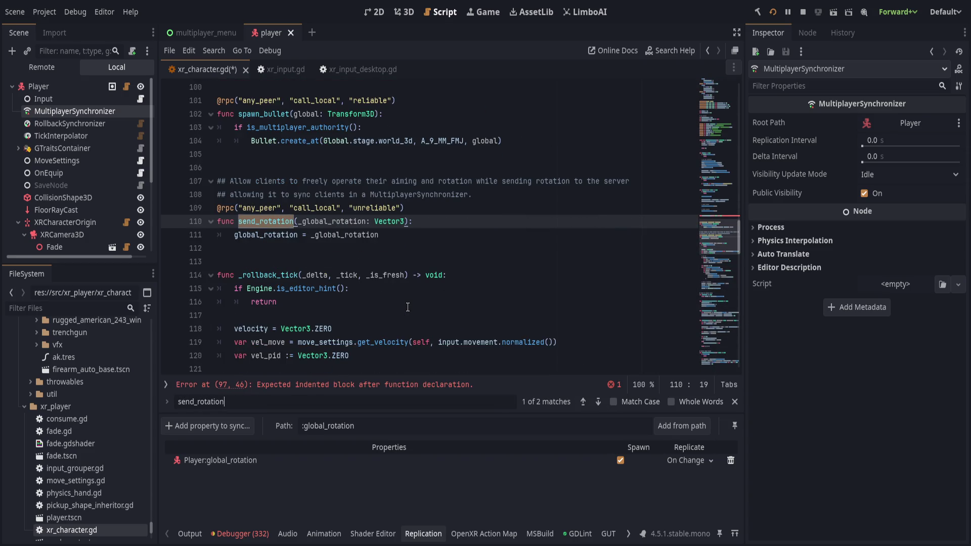
pyautogui.click(601, 402)
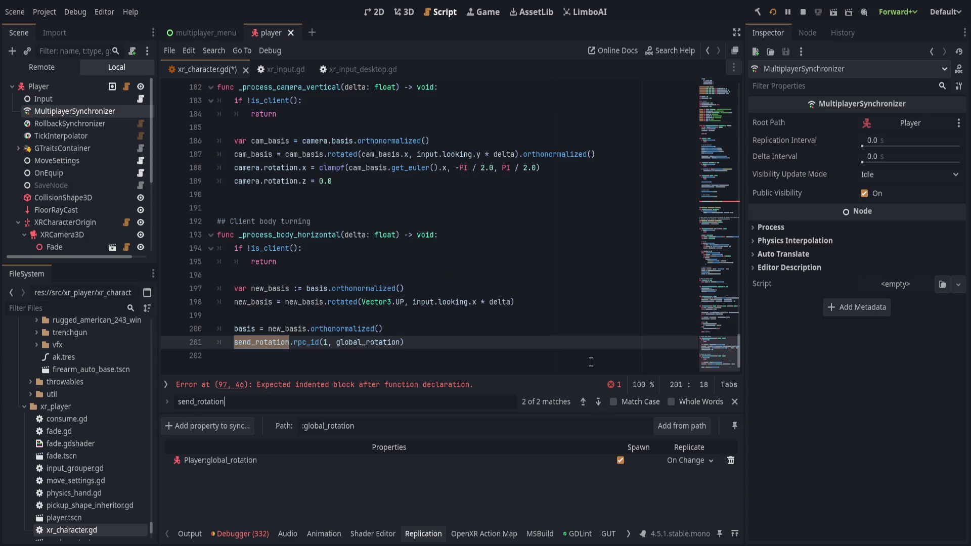
pyautogui.click(491, 344)
pyautogui.hotkey('ctrl', 'x')
# Paste the send_rotation call into the _physics_process body and save the script
pyautogui.scroll(20, 502, 344)
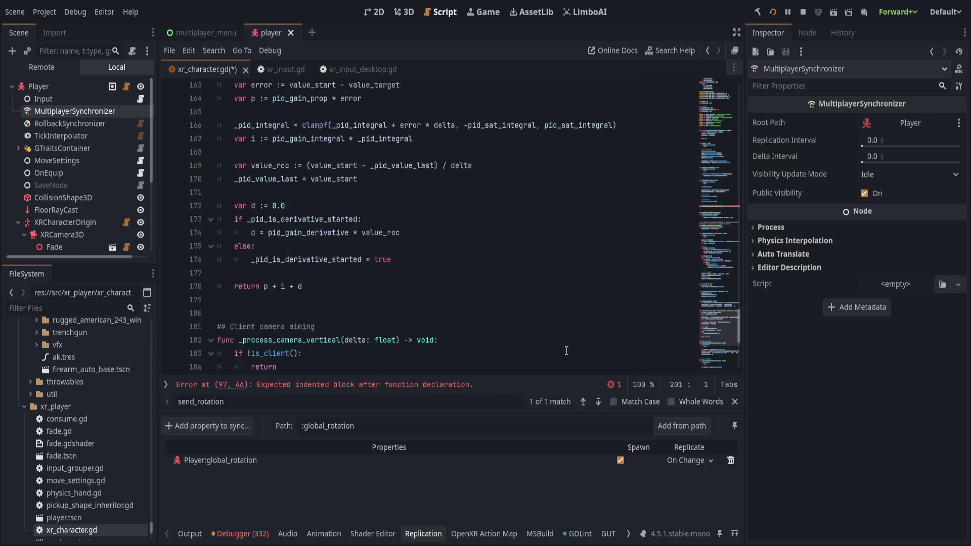
pyautogui.scroll(4, 548, 340)
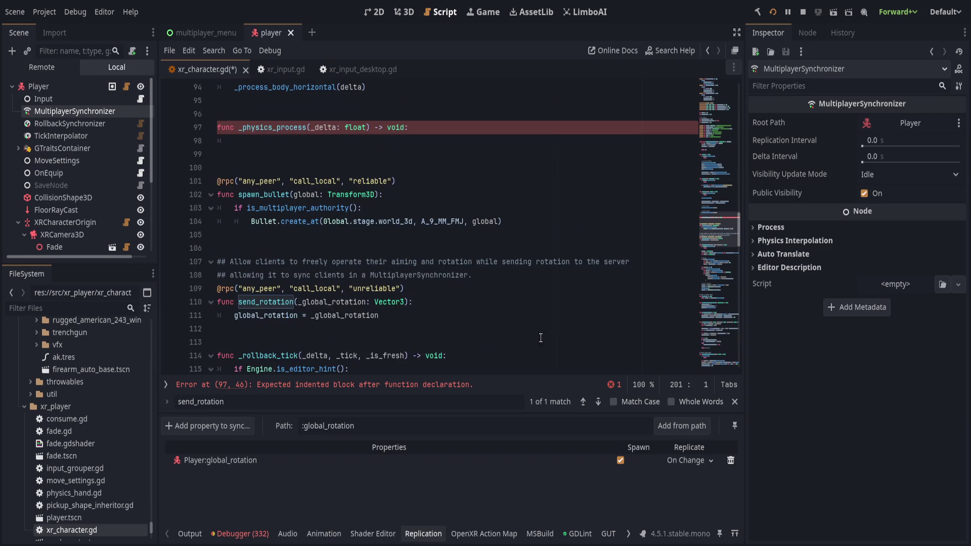
pyautogui.click(438, 228)
pyautogui.hotkey('ctrl', 'v')
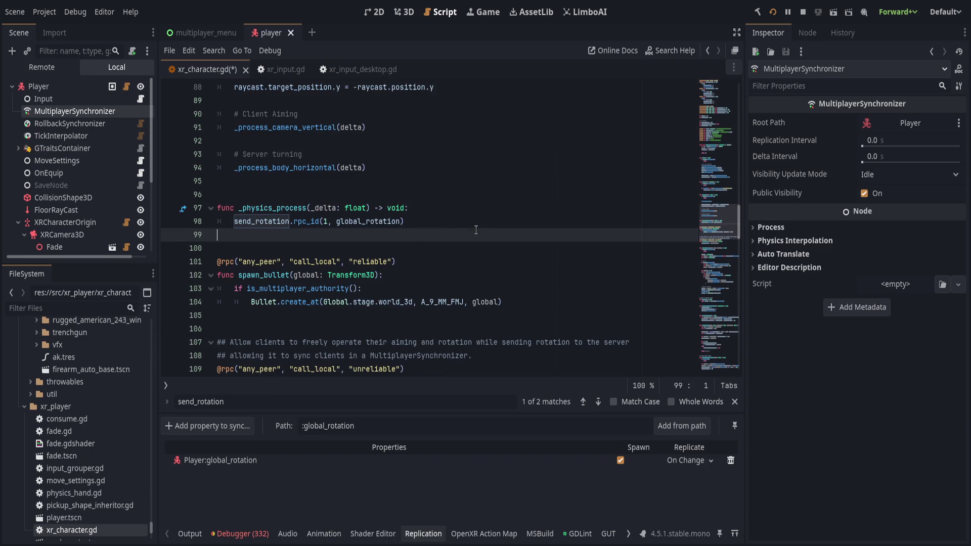
pyautogui.press('BackSpace')
pyautogui.press('BackSpace')
pyautogui.scroll(1, 457, 276)
pyautogui.hotkey('ctrl', 's')
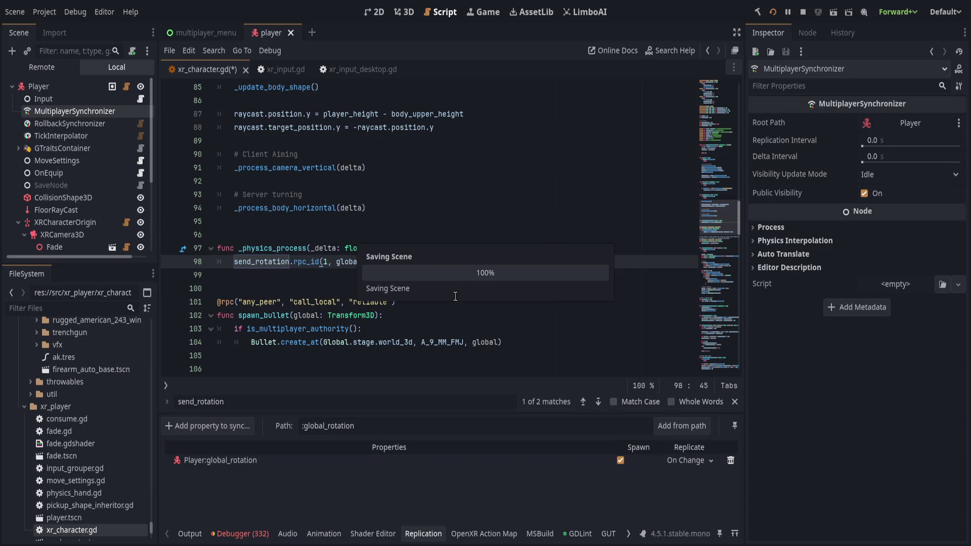
pyautogui.hotkey('ctrl', 's')
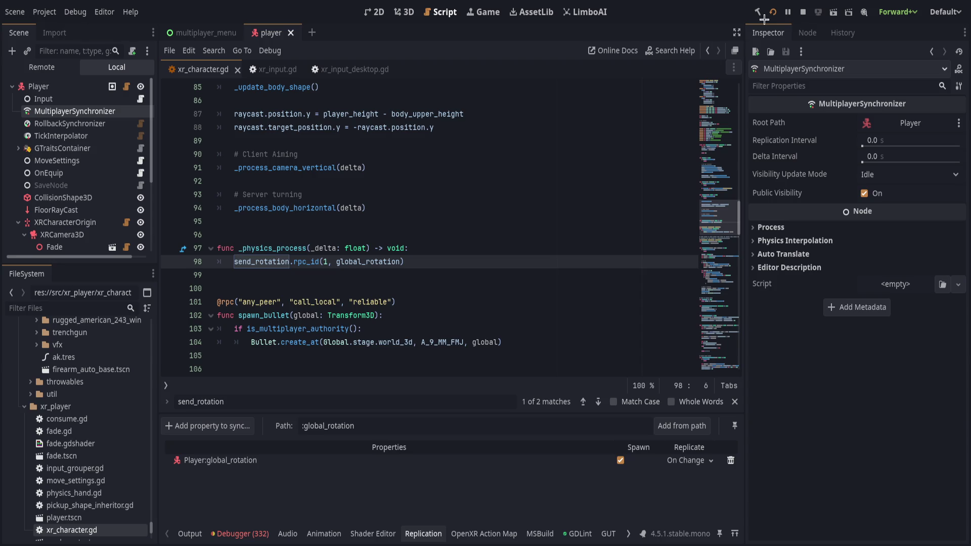
# Run the project and host a game in the first of the two game instances
pyautogui.click(772, 13)
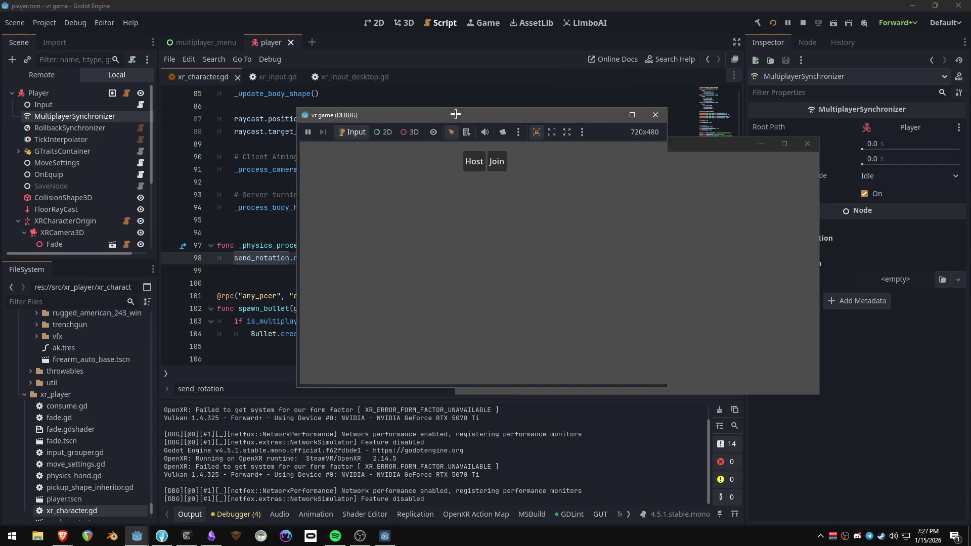
pyautogui.click(634, 172)
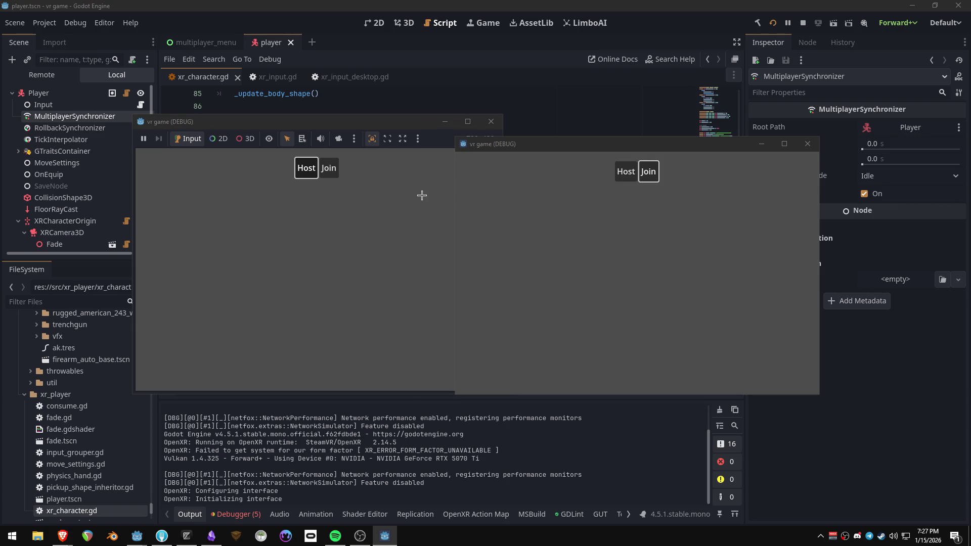
pyautogui.click(306, 168)
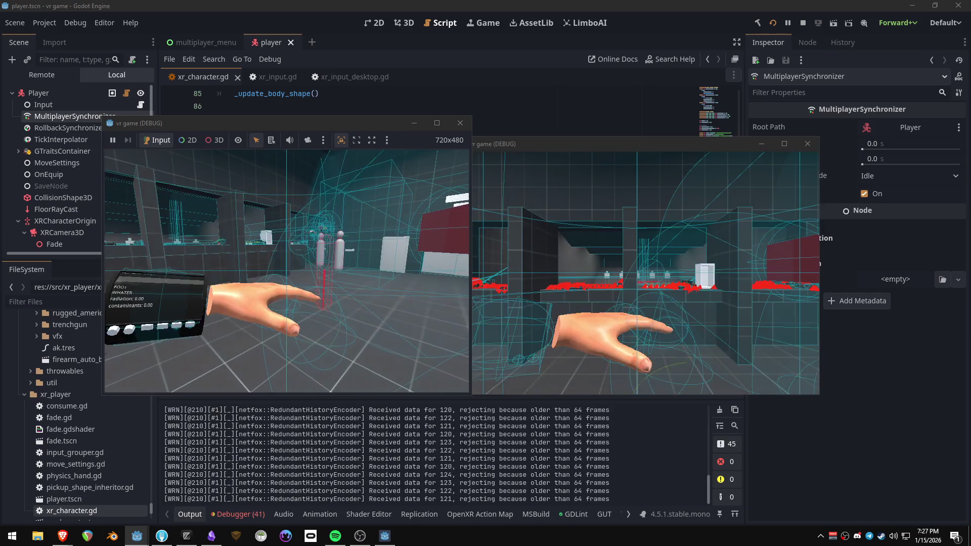
# Join the hosted game from the second instance and move the player with W
pyautogui.click(648, 293)
pyautogui.press('w')
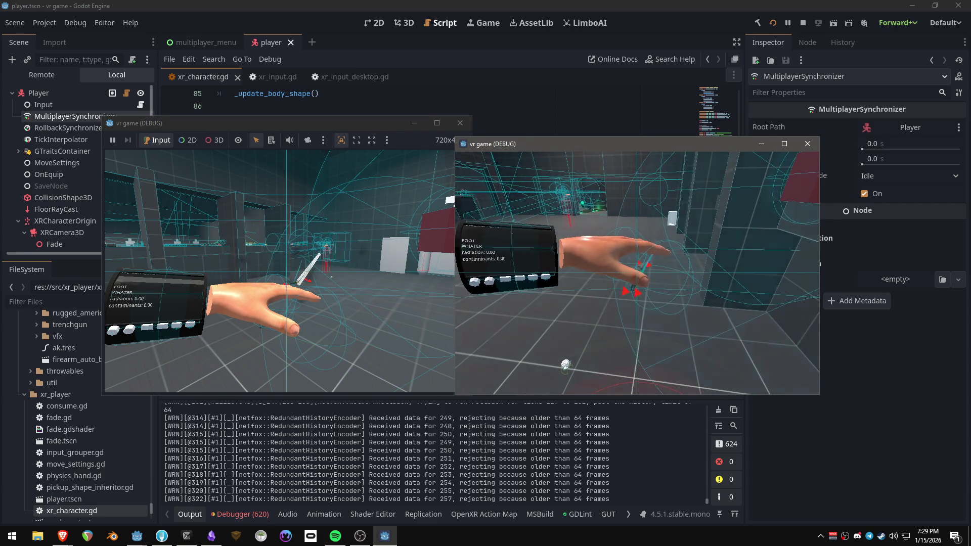
# Leave the game and change the '# Server turning' comment to '# Client turning', then save
pyautogui.hotkey('alt', 'Tab')
pyautogui.hotkey('alt', 'Tab')
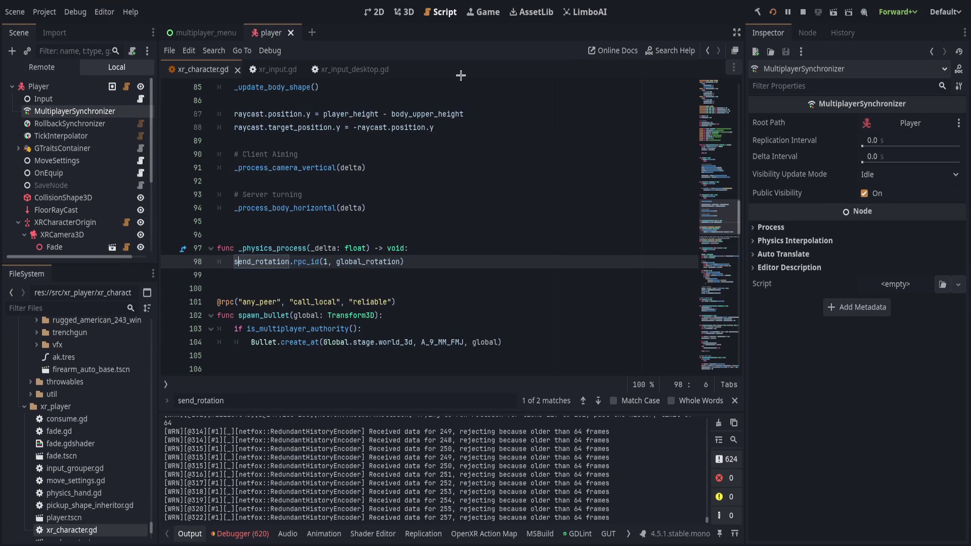
pyautogui.click(517, 157)
pyautogui.click(476, 247)
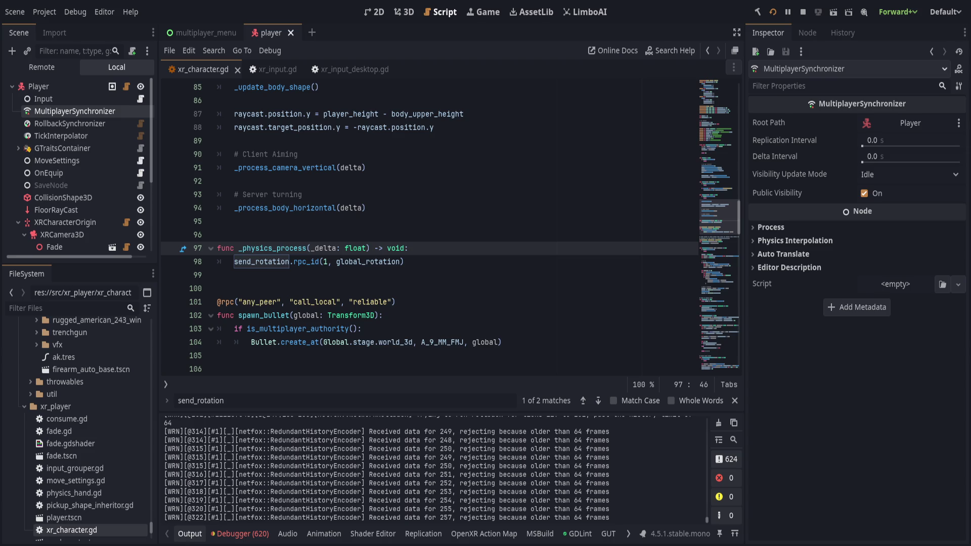
pyautogui.click(436, 338)
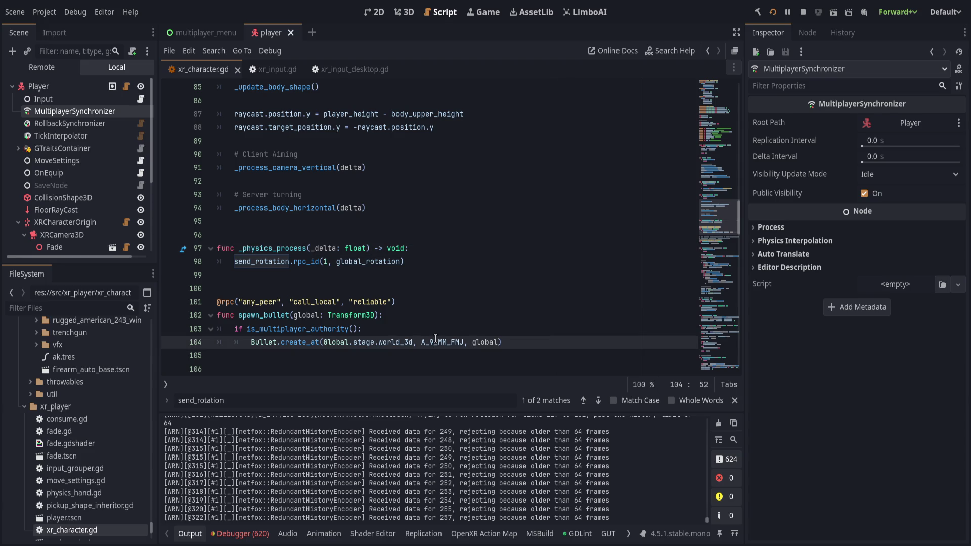
pyautogui.click(354, 196)
pyautogui.doubleClick(254, 196)
pyautogui.write('Client')
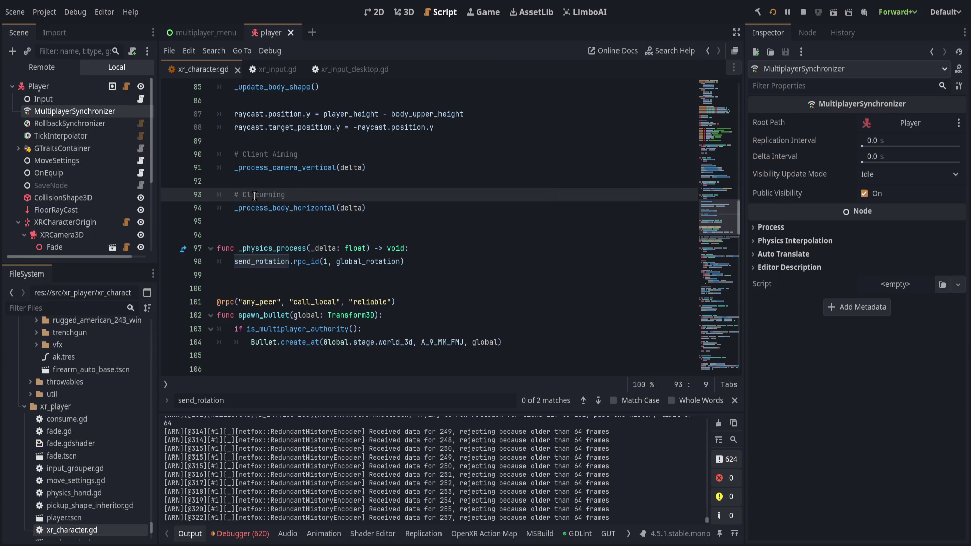
pyautogui.hotkey('ctrl', 's')
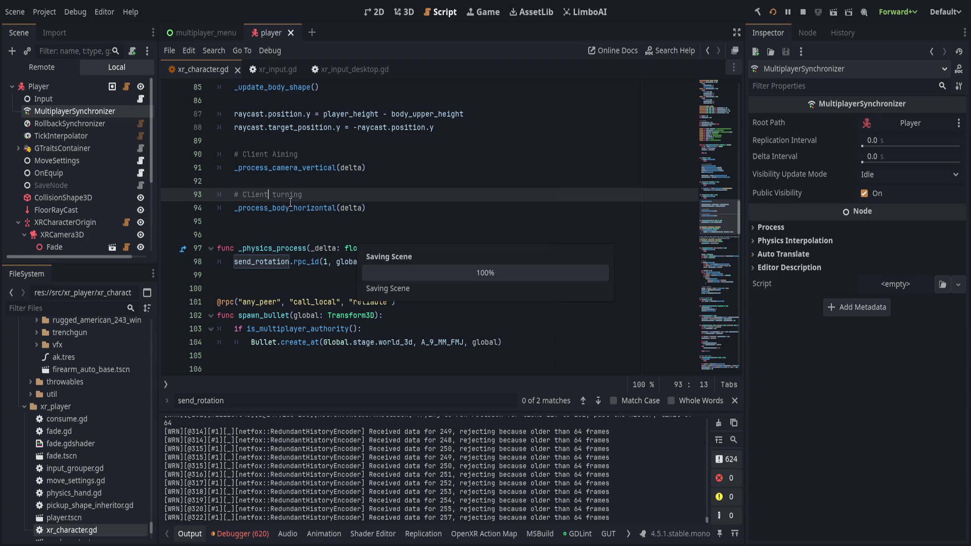
# Delete the separate turning comment line and retitle the aiming comment '# Client aiming', then save
pyautogui.scroll(2, 297, 240)
pyautogui.doubleClick(298, 236)
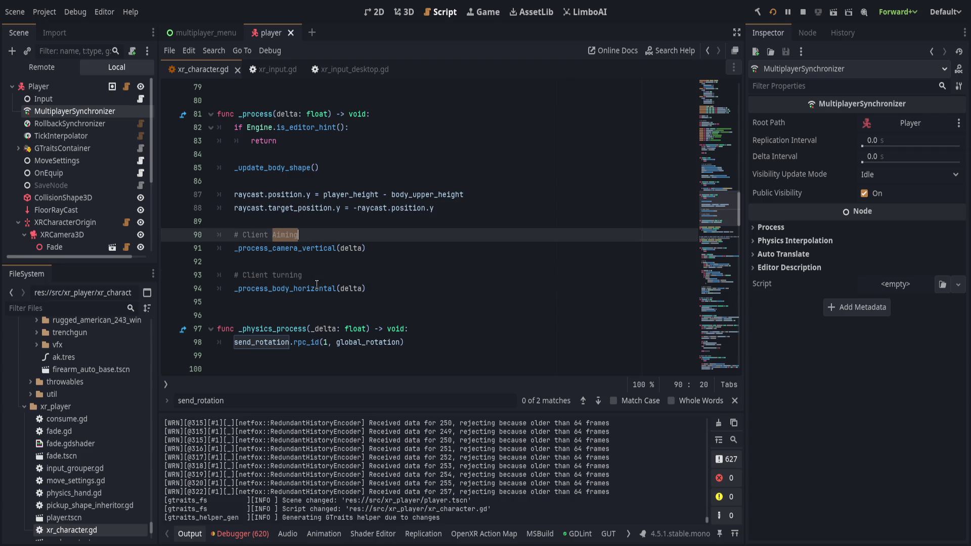
pyautogui.scroll(1, 297, 240)
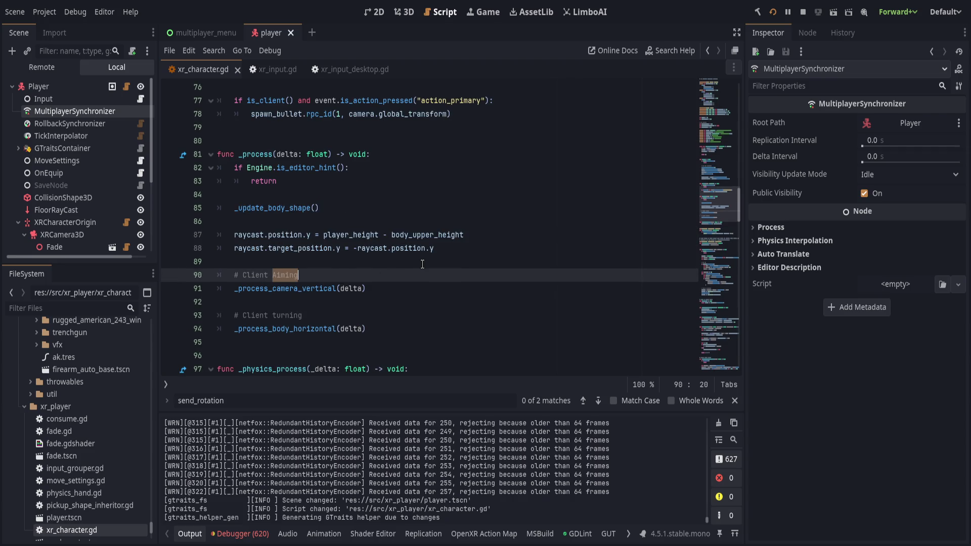
pyautogui.press('BackSpace')
pyautogui.press('BackSpace')
pyautogui.press('Down')
pyautogui.press('Down')
pyautogui.press('Down')
pyautogui.press('Up')
pyautogui.hotkey('ctrl', 'shift', 'k')
pyautogui.hotkey('ctrl', 'shift', 'k')
pyautogui.press('Up')
pyautogui.press('Up')
pyautogui.press('End')
pyautogui.write('aiming')
pyautogui.hotkey('ctrl', 's')
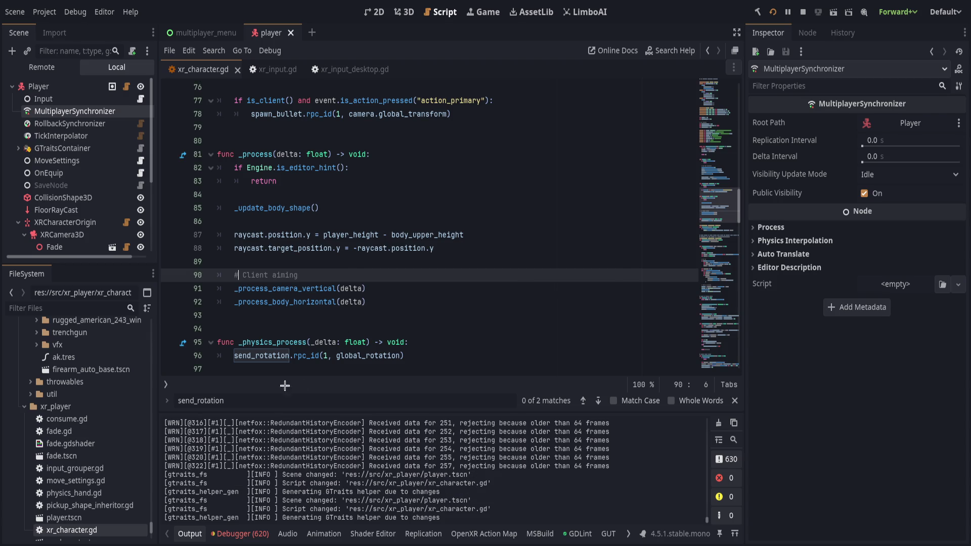
pyautogui.click(190, 533)
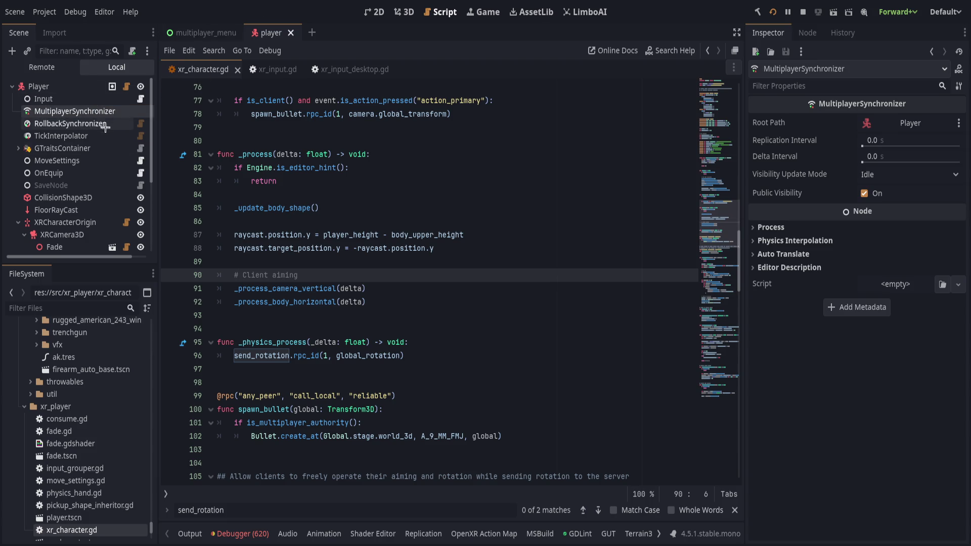
pyautogui.click(394, 207)
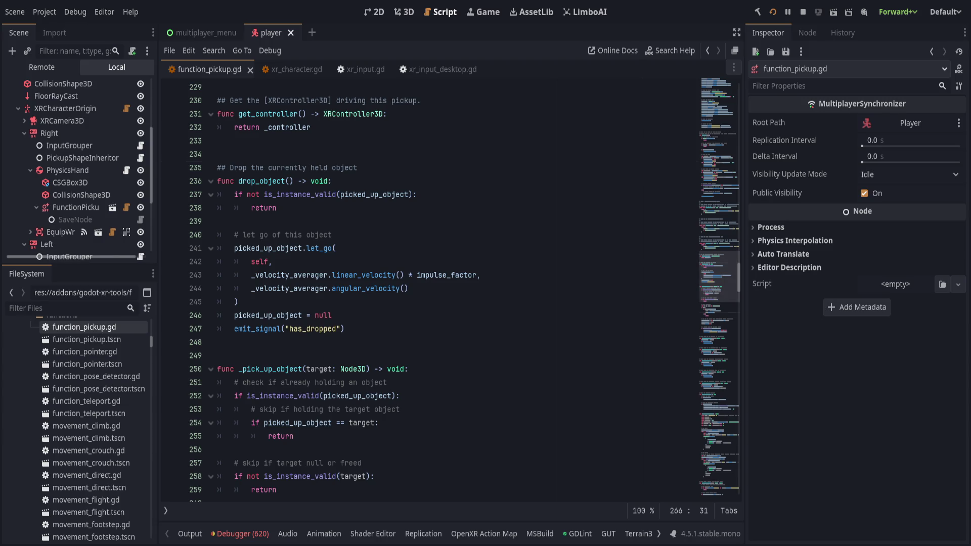
# Scroll function_pickup.gd up to its public field declarations and place the caret at line 73's end
pyautogui.press('pageup')
pyautogui.scroll(8, 483, 232)
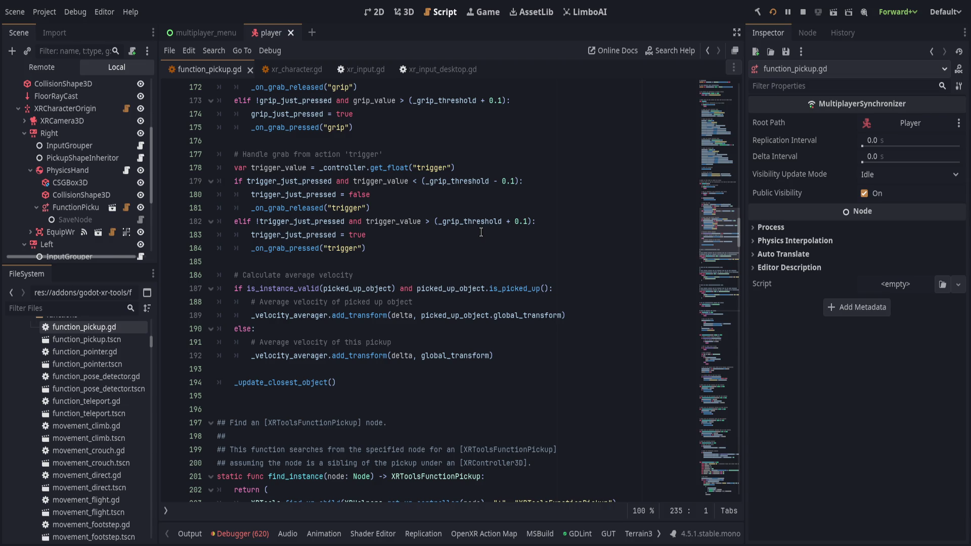
pyautogui.scroll(11, 476, 228)
pyautogui.click(358, 221)
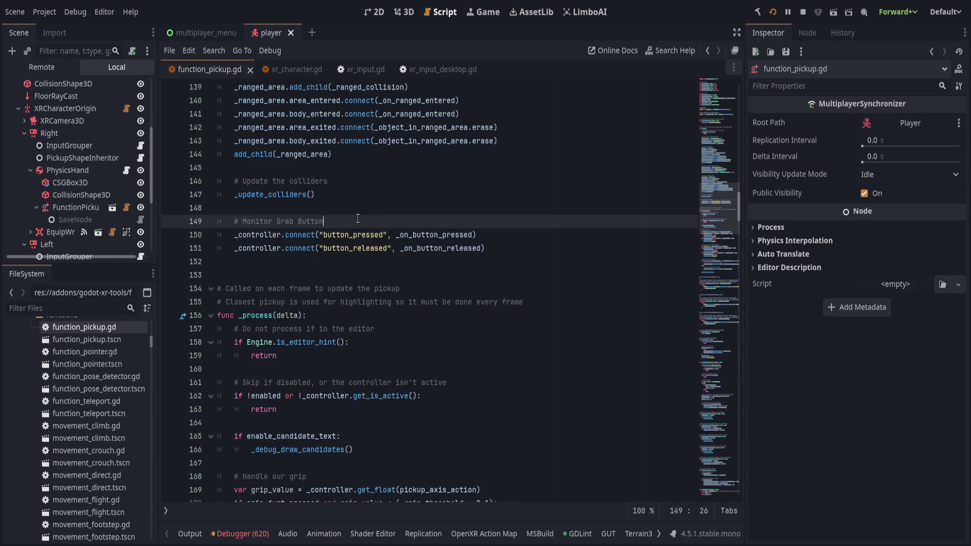
pyautogui.scroll(20, 432, 290)
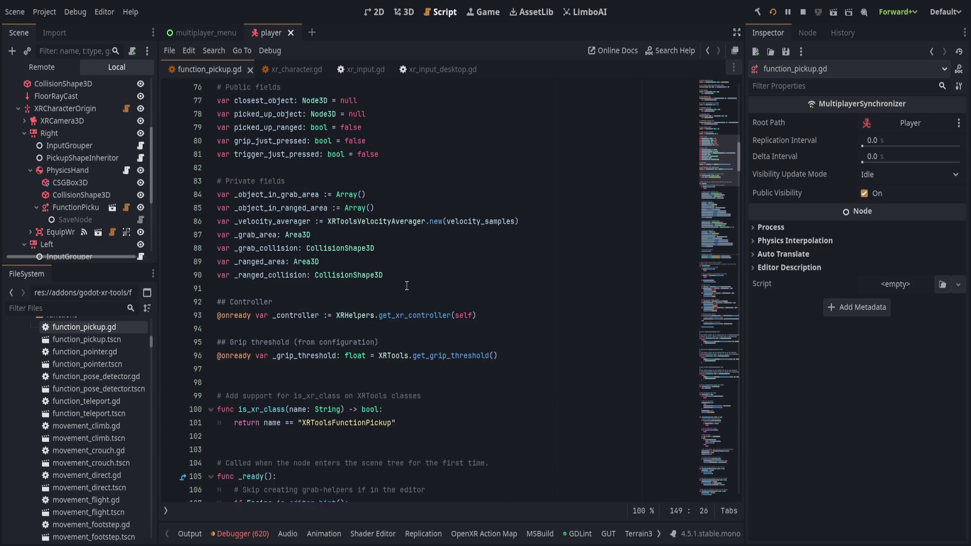
pyautogui.click(521, 253)
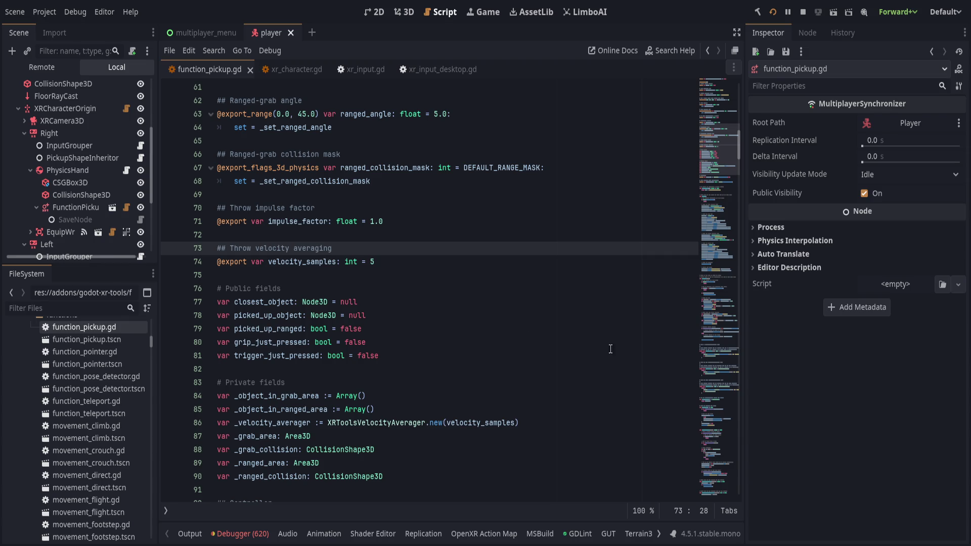
# Insert blank lines after the _update_closest_object() call on line 194 of function_pickup.gd
pyautogui.click(461, 330)
pyautogui.scroll(-5, 440, 359)
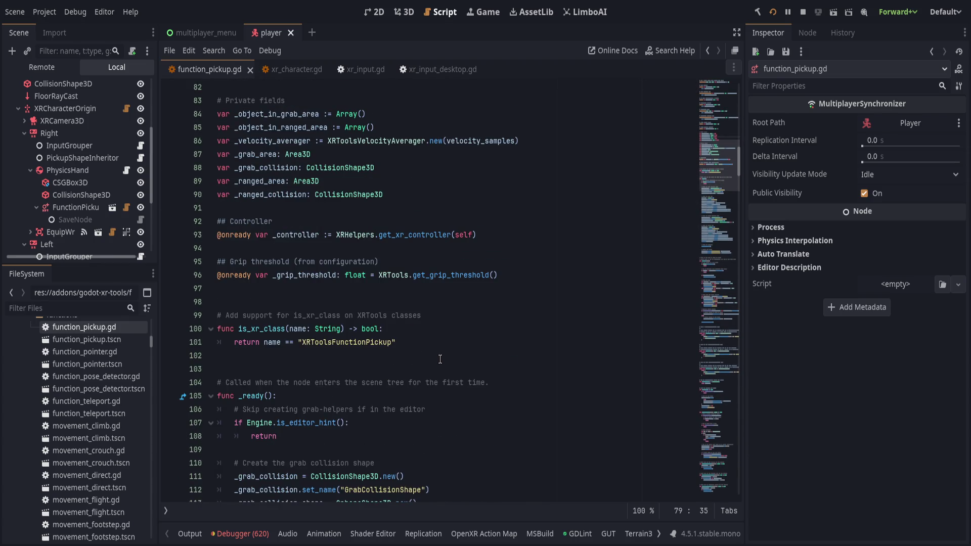
pyautogui.scroll(-5, 449, 347)
pyautogui.scroll(-11, 450, 347)
pyautogui.scroll(-10, 449, 348)
pyautogui.scroll(-10, 481, 337)
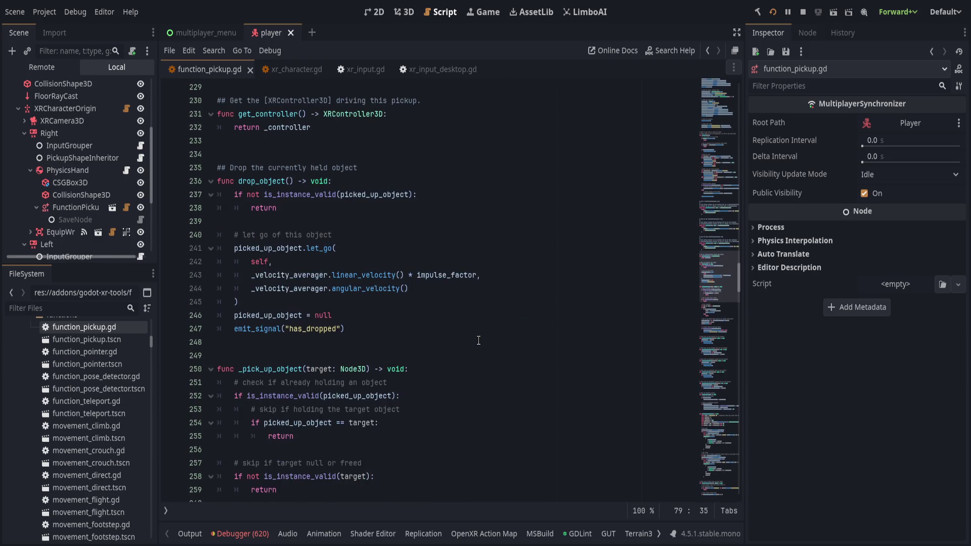
pyautogui.scroll(3, 478, 341)
pyautogui.click(498, 248)
pyautogui.click(512, 234)
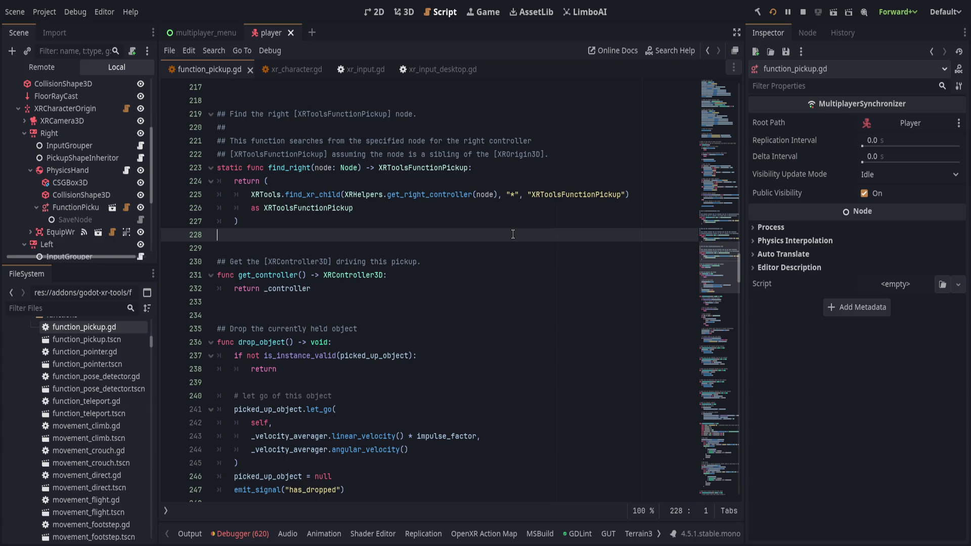
pyautogui.scroll(10, 506, 253)
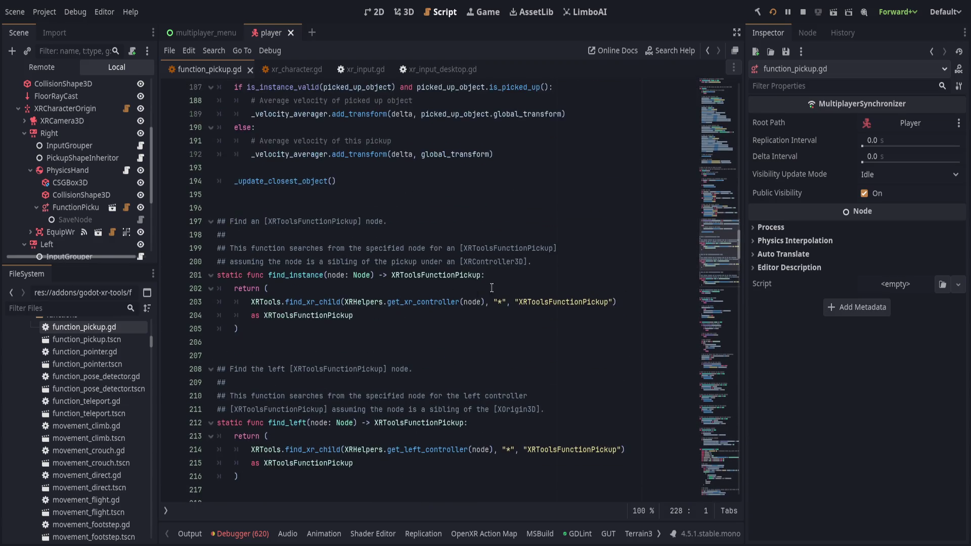
pyautogui.click(485, 343)
pyautogui.scroll(7, 488, 354)
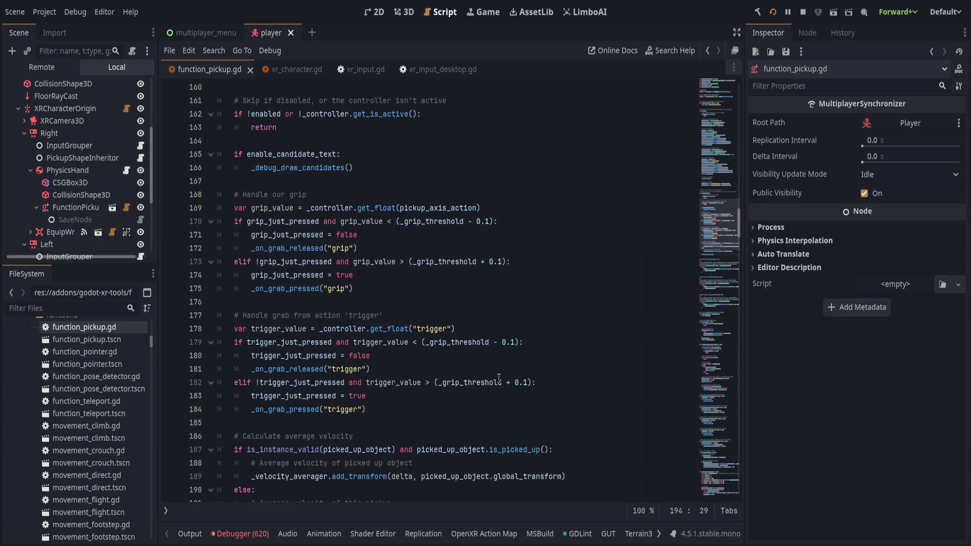
pyautogui.scroll(-5, 500, 370)
pyautogui.scroll(-2, 500, 370)
pyautogui.press('Return')
pyautogui.press('Return')
pyautogui.press('Return')
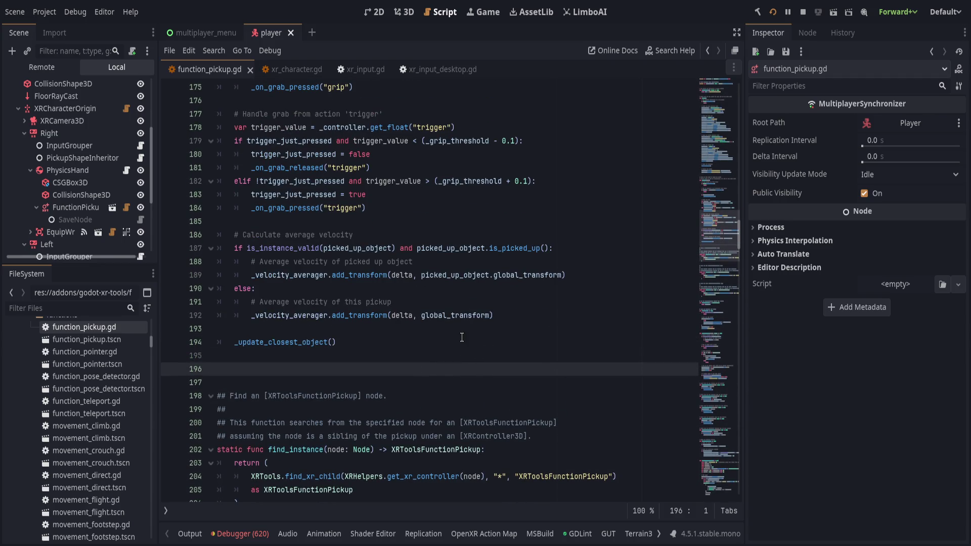
pyautogui.write('func')
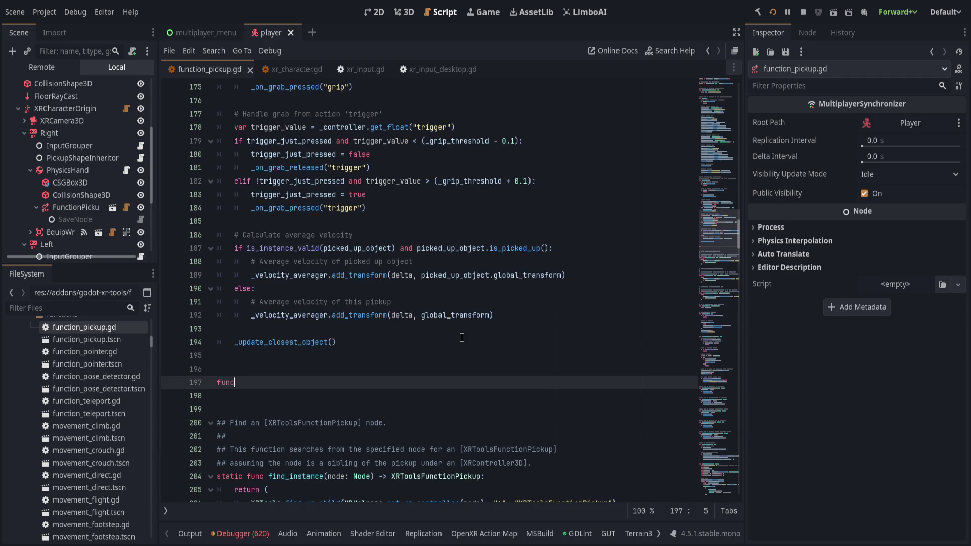
pyautogui.write(' requ')
pyautogui.write('est_auth')
pyautogui.write('(')
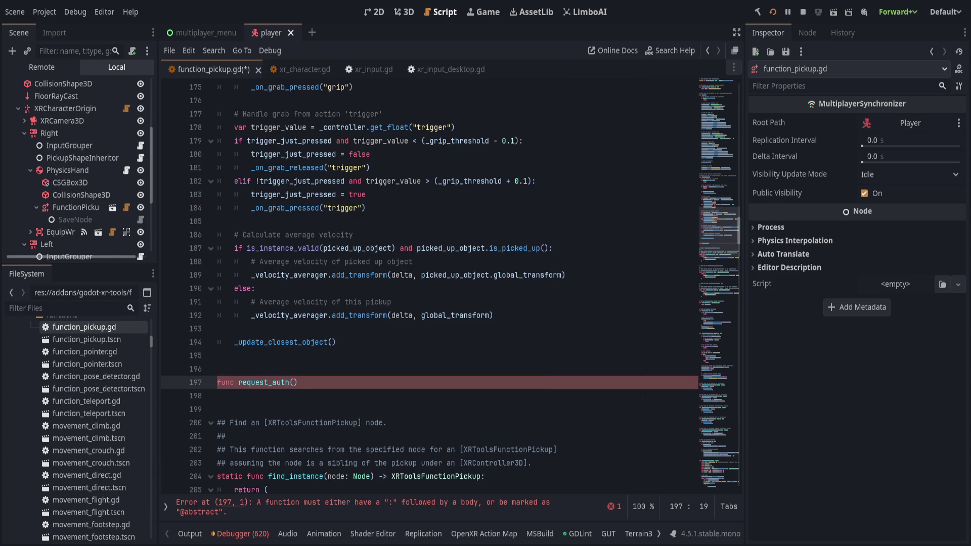
pyautogui.click(314, 369)
pyautogui.write('@rpc("any')
pyautogui.press('Return')
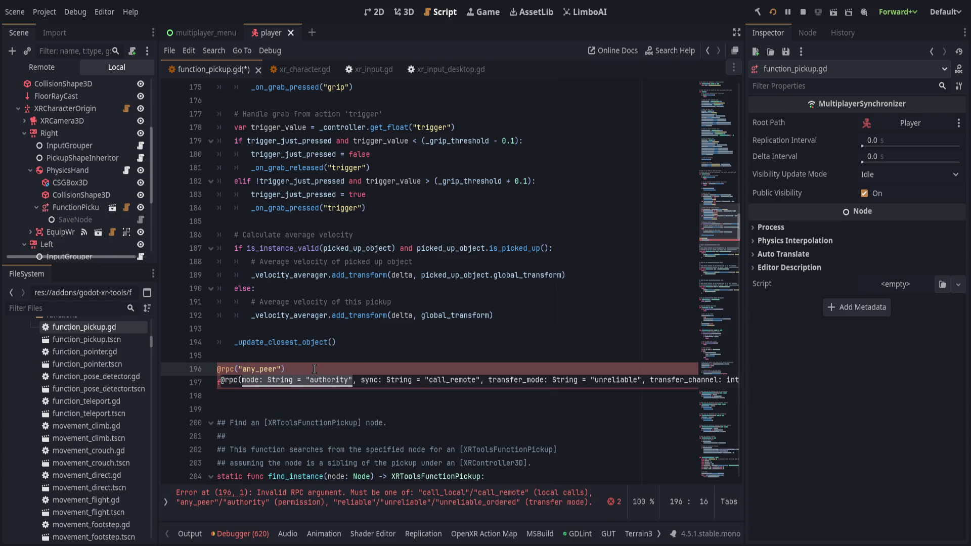
pyautogui.write(', "call')
pyautogui.press('Return')
pyautogui.write(',')
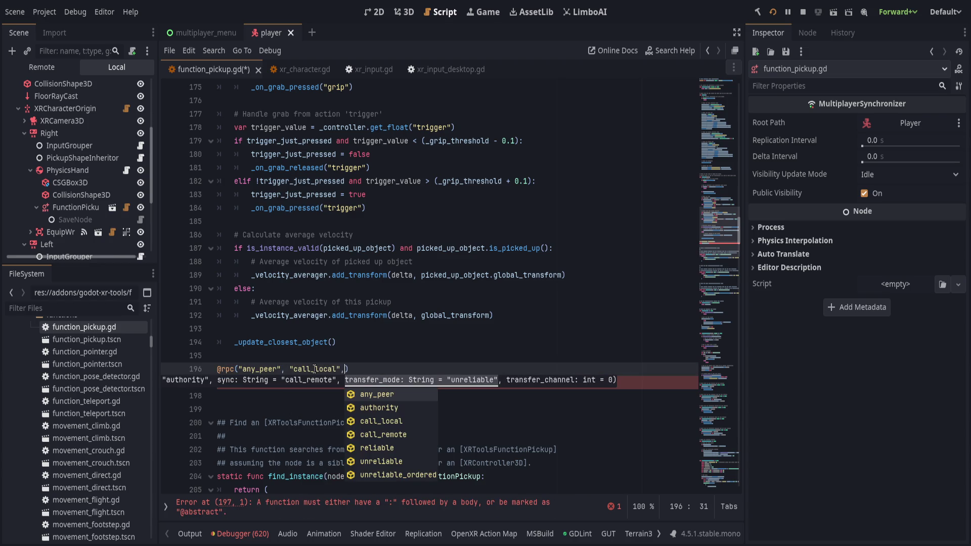
pyautogui.write(' re')
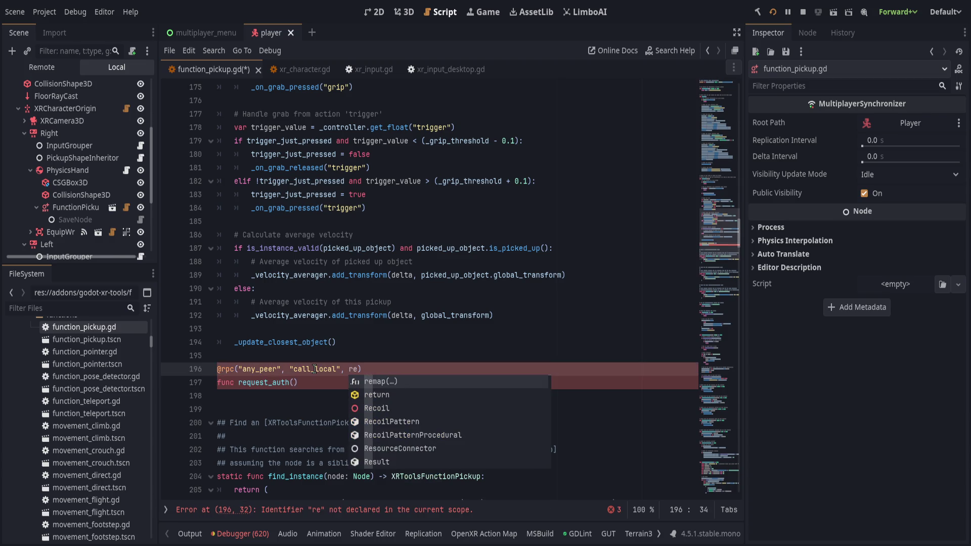
pyautogui.press('BackSpace')
pyautogui.press('BackSpace')
pyautogui.write('"r')
pyautogui.press('Return')
pyautogui.press('Return')
# Write the signature func request_auth(peer_id: int, object: Object) -> void: and start its body
pyautogui.write('func request_auth()')
pyautogui.press('Left')
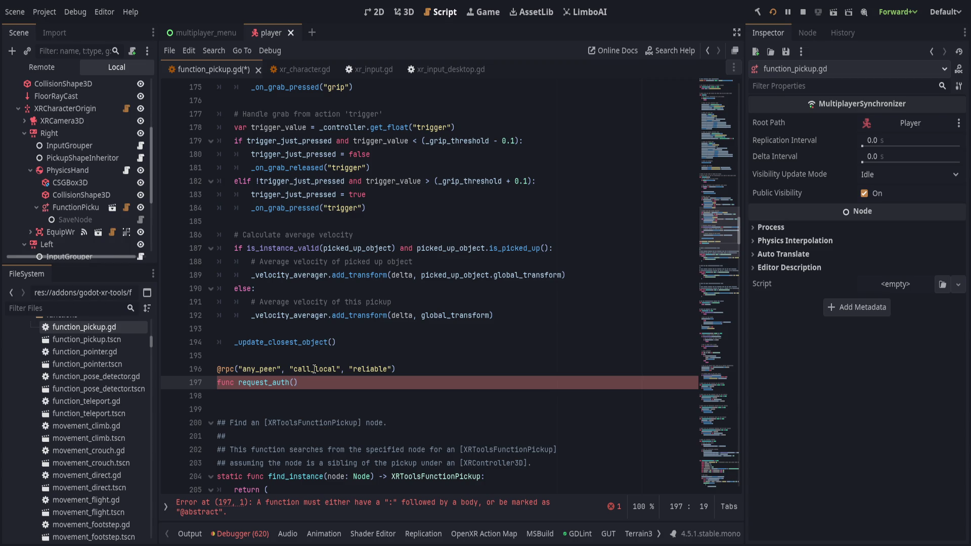
pyautogui.write('peerr')
pyautogui.press('BackSpace')
pyautogui.write('_id')
pyautogui.write(': int')
pyautogui.write(',')
pyautogui.write(' object: Obj')
pyautogui.write('ect) -> void')
pyautogui.write(':')
pyautogui.press('Return')
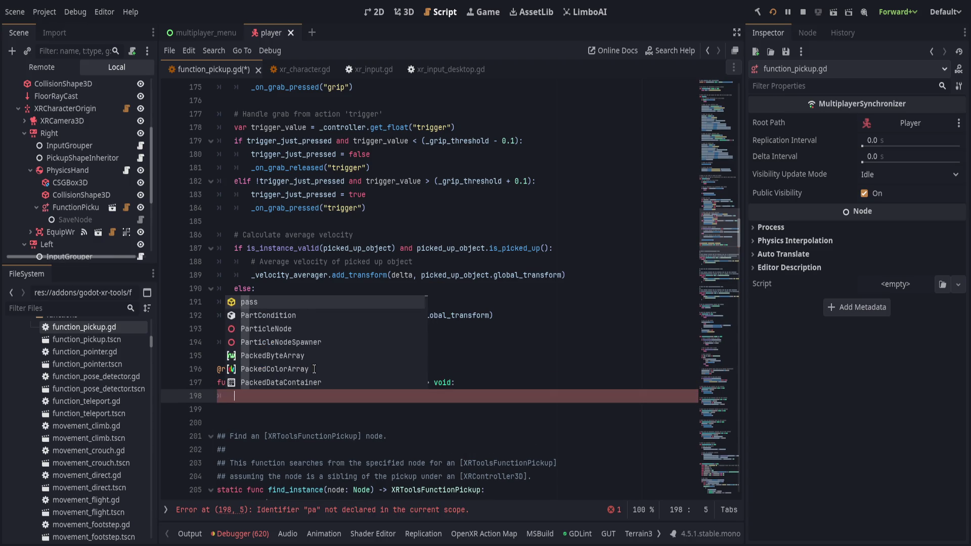
# Start an if in request_auth's body, make it static, and replace peer_id: int with player: XRPlayer
pyautogui.write('if')
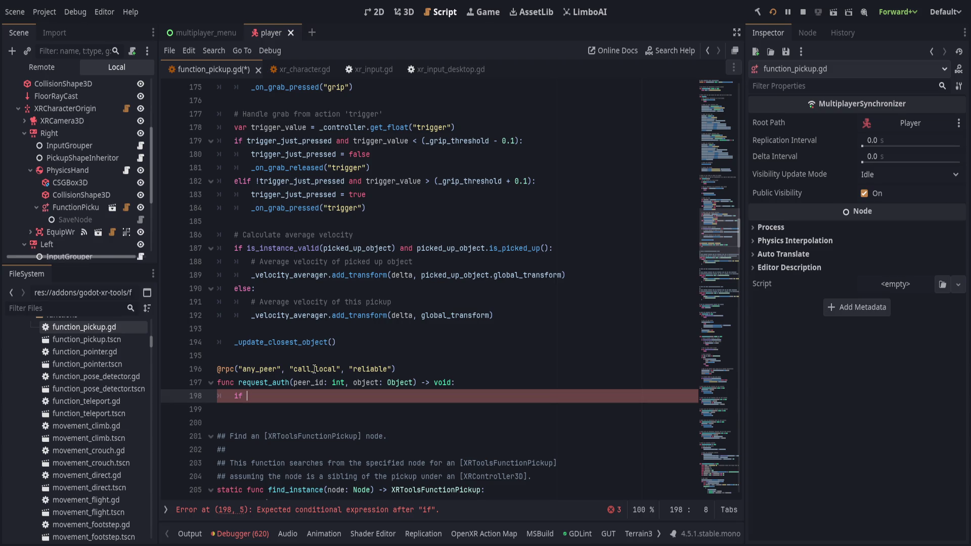
pyautogui.moveTo(293, 383); pyautogui.dragTo(346, 383)
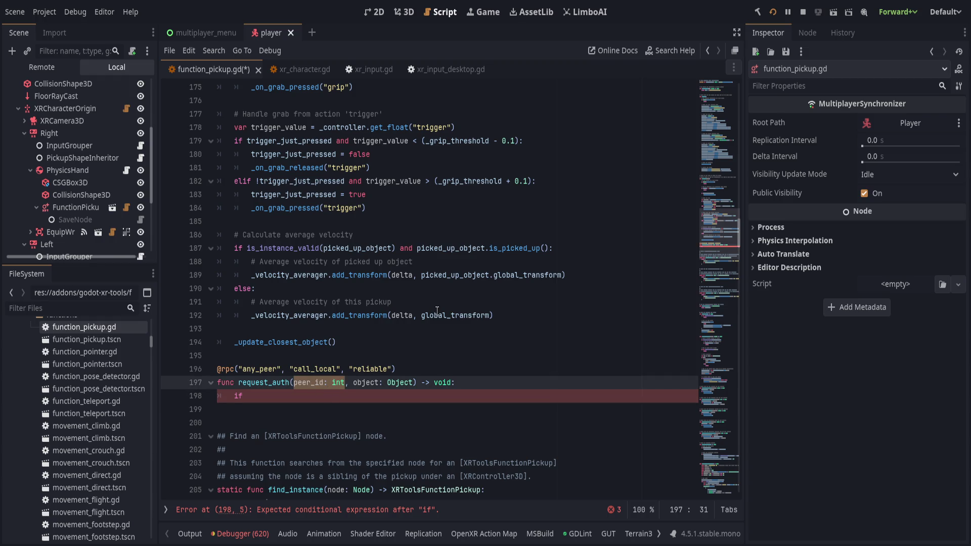
pyautogui.press('Home')
pyautogui.write('static')
pyautogui.hotkey('ctrl', 'Right')
pyautogui.hotkey('ctrl', 'Right')
pyautogui.hotkey('ctrl', 'Right')
pyautogui.hotkey('ctrl', 'Left')
pyautogui.hotkey('ctrl', 'shift', 'Right')
pyautogui.hotkey('ctrl', 'shift', 'Right')
pyautogui.write('player: XRPlayer')
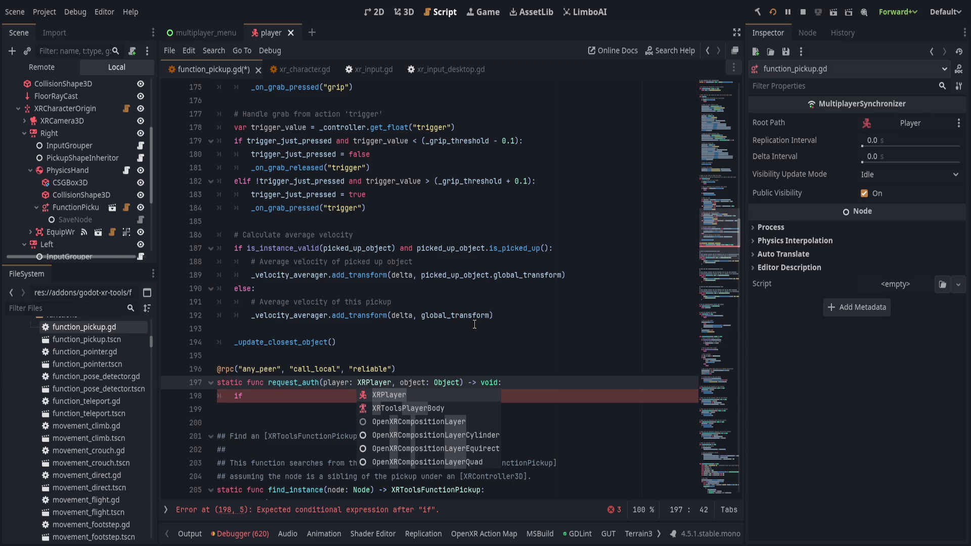
# Rework the parameters so static request_auth takes grabber: Node3D and object: Object
pyautogui.press('BackSpace')
pyautogui.press('BackSpace')
pyautogui.press('BackSpace')
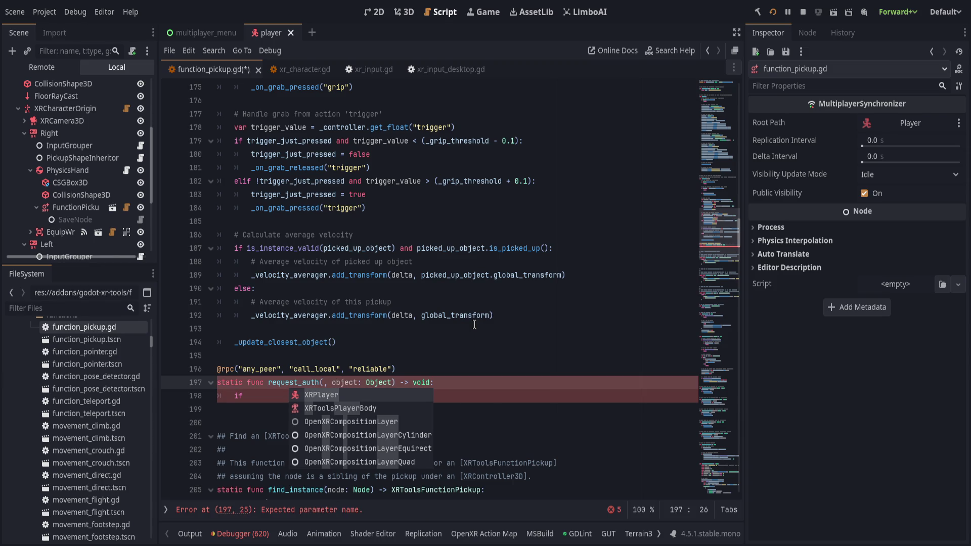
pyautogui.press('Delete')
pyautogui.press('Delete')
pyautogui.press('Home')
pyautogui.press('Delete')
pyautogui.press('Delete')
pyautogui.press('Delete')
pyautogui.press('End')
pyautogui.press('Down')
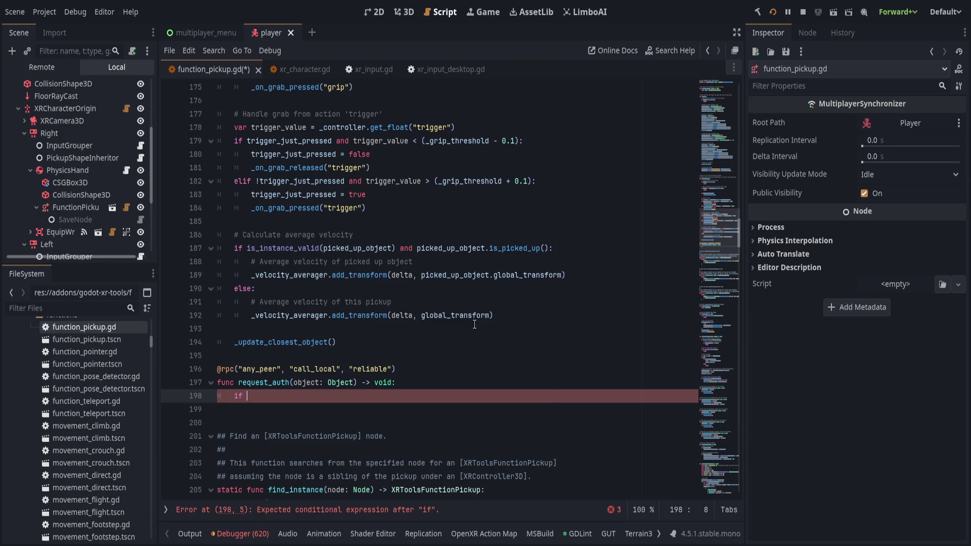
pyautogui.press('Up')
pyautogui.press('Home')
pyautogui.write('static')
pyautogui.hotkey('ctrl', 'Right')
pyautogui.hotkey('ctrl', 'Right')
pyautogui.hotkey('ctrl', 'Right')
pyautogui.hotkey('ctrl', 'Left')
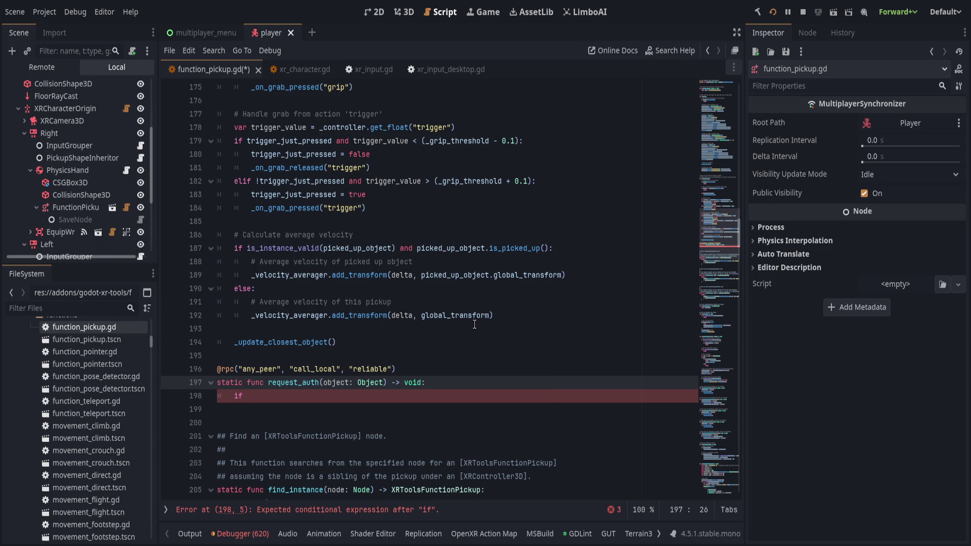
pyautogui.write('grabber')
pyautogui.write(': Node3D,')
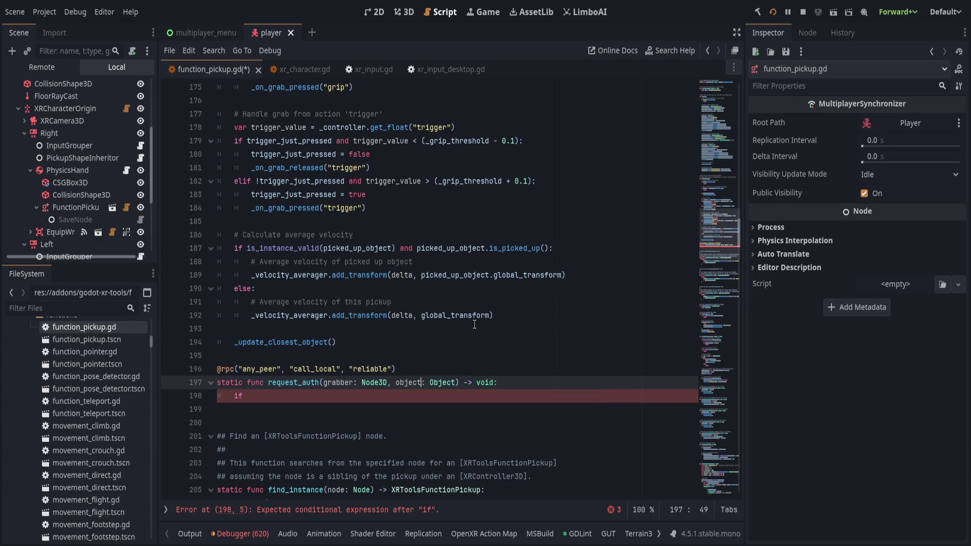
# Change the parameter type to Node3D and rename the object parameter to pickable
pyautogui.press('Right')
pyautogui.press('Right')
pyautogui.hotkey('ctrl', 'Delete')
pyautogui.write('NO')
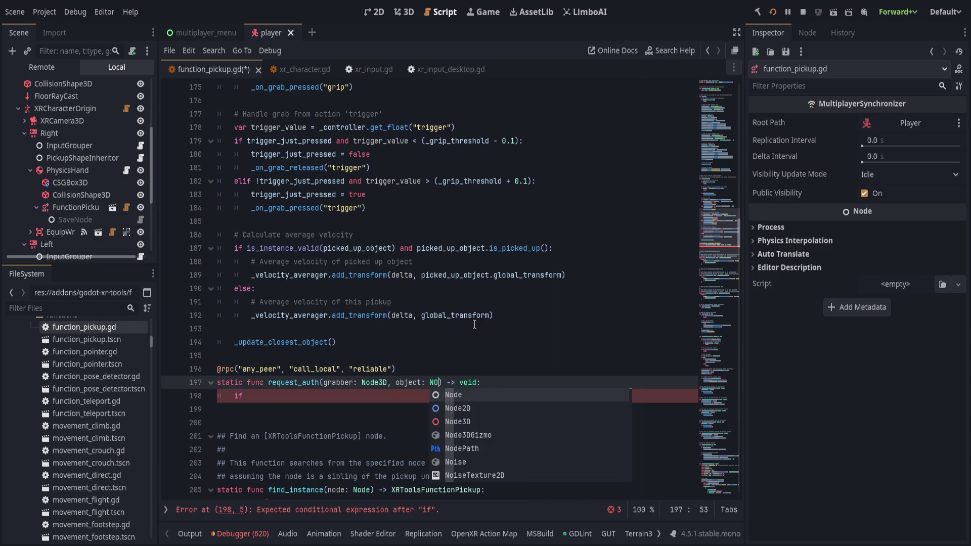
pyautogui.write('de3D')
pyautogui.press('Return')
pyautogui.press('Down')
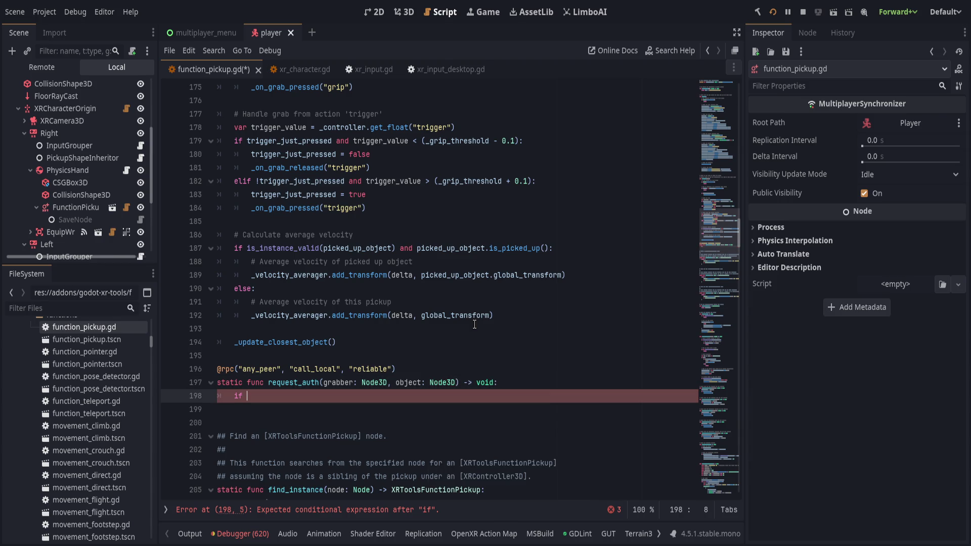
pyautogui.doubleClick(404, 383)
pyautogui.write('pickable')
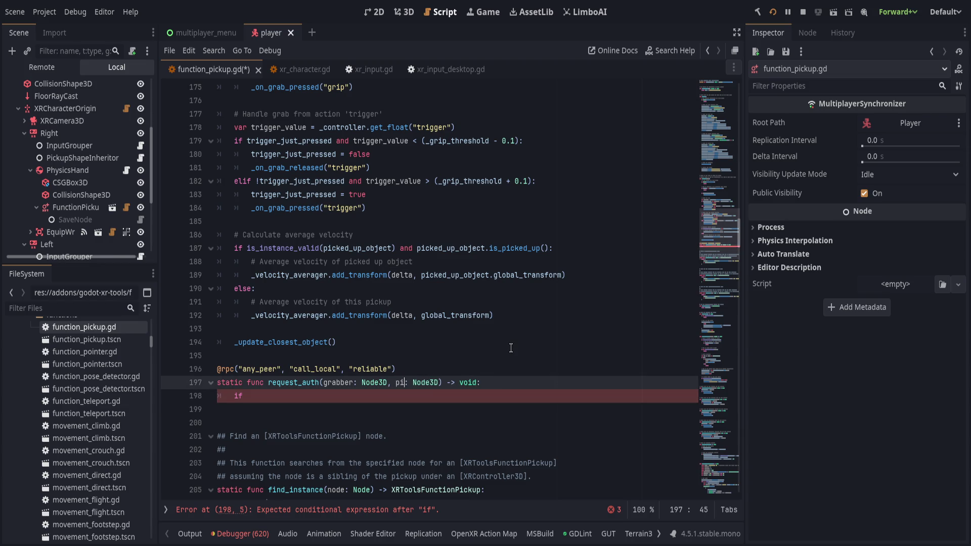
# Rename request_auth's first parameter, first to picker and then to grabber
pyautogui.press('Down')
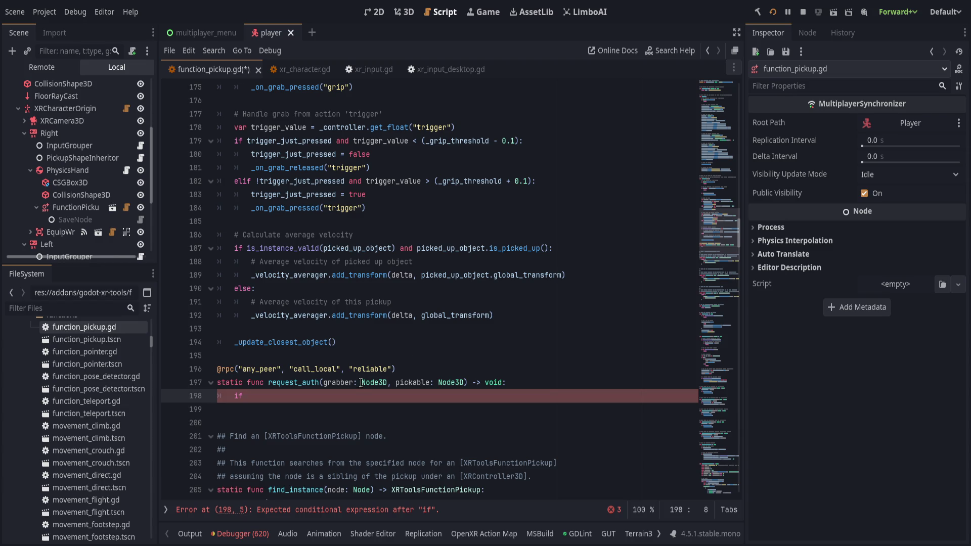
pyautogui.doubleClick(338, 382)
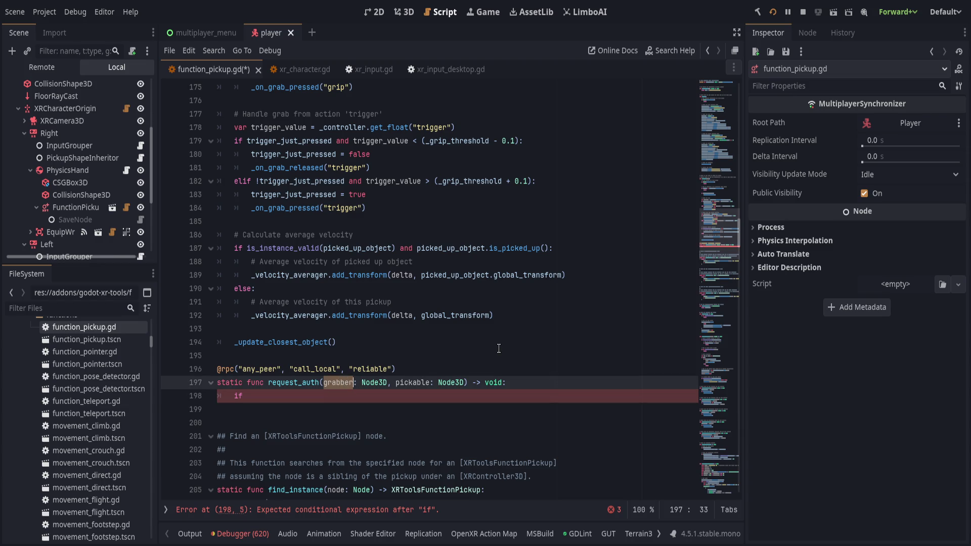
pyautogui.write('picker')
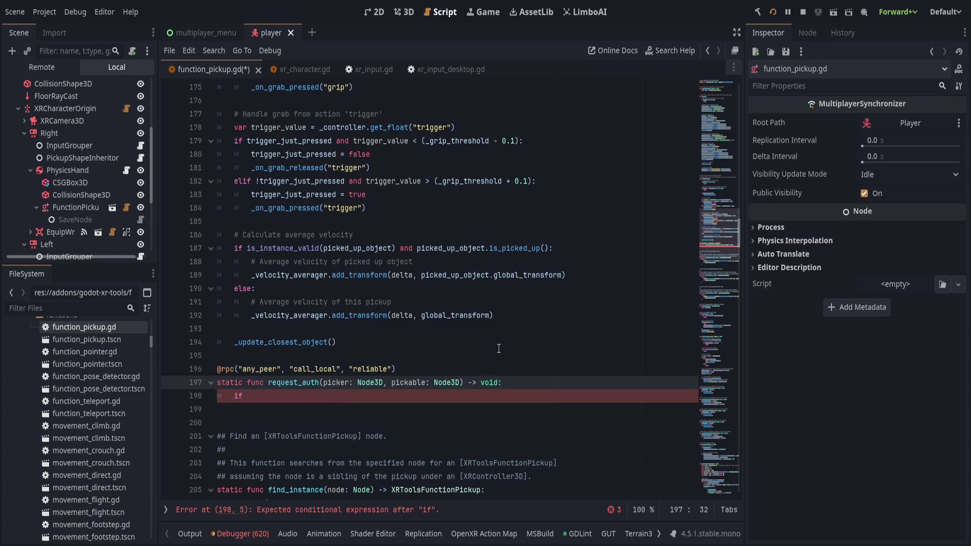
pyautogui.press('BackSpace')
pyautogui.press('BackSpace')
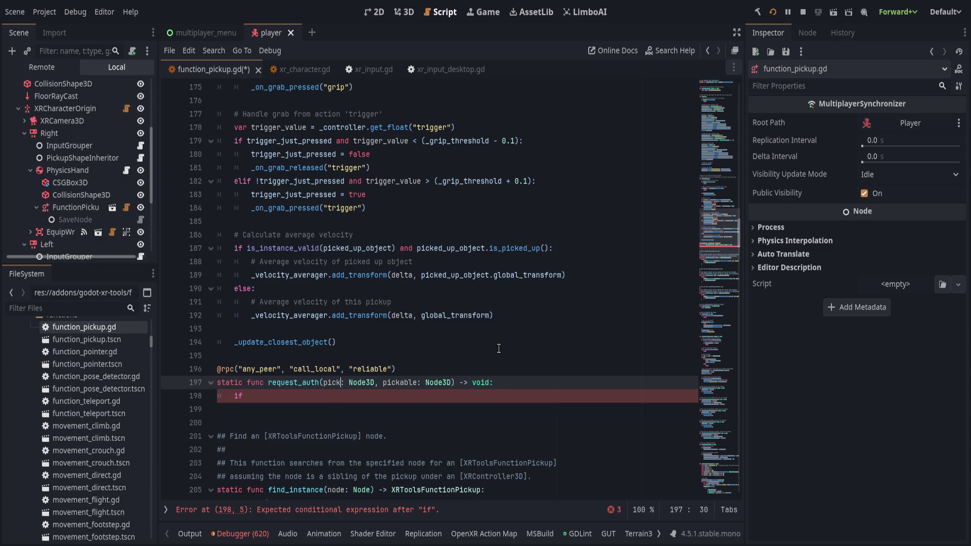
pyautogui.press('BackSpace')
pyautogui.press('BackSpace')
pyautogui.press('BackSpace')
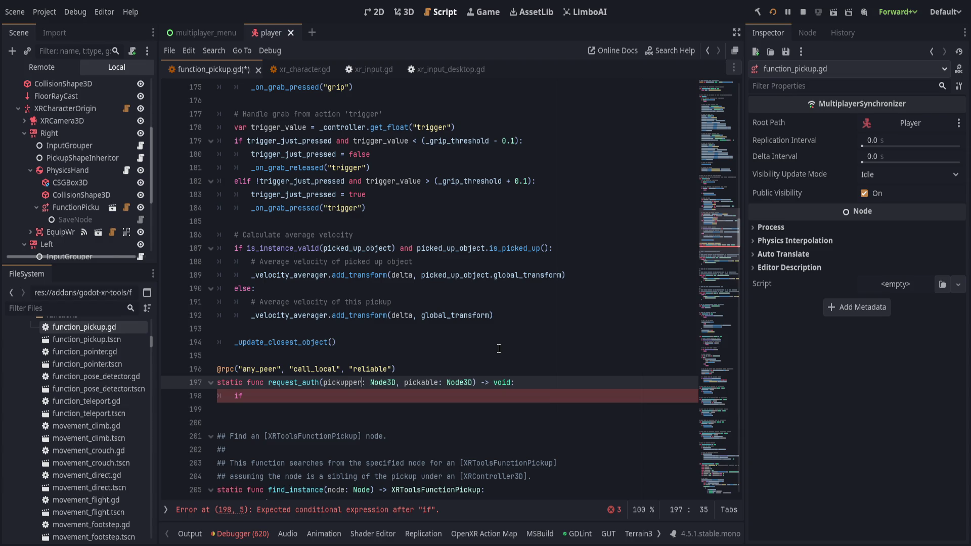
pyautogui.write('grabber')
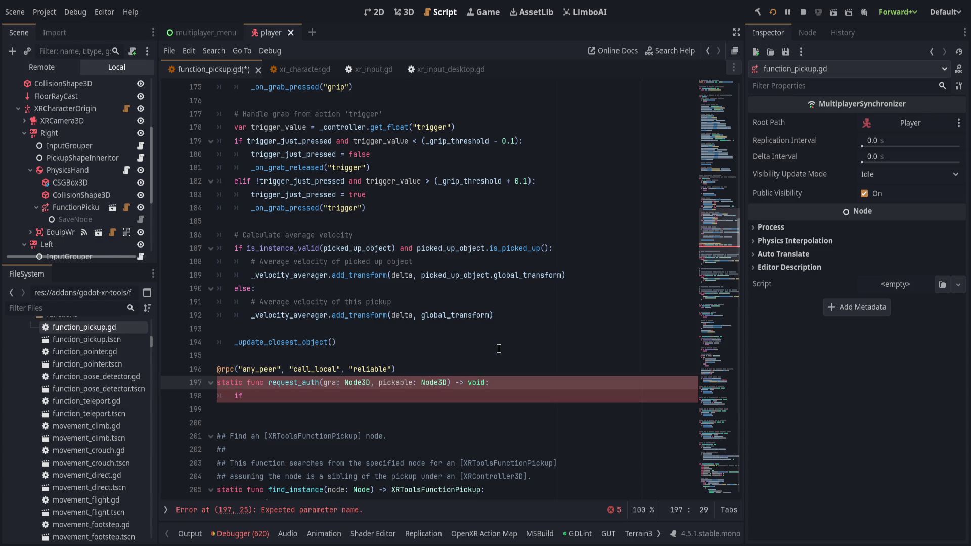
pyautogui.press('Down')
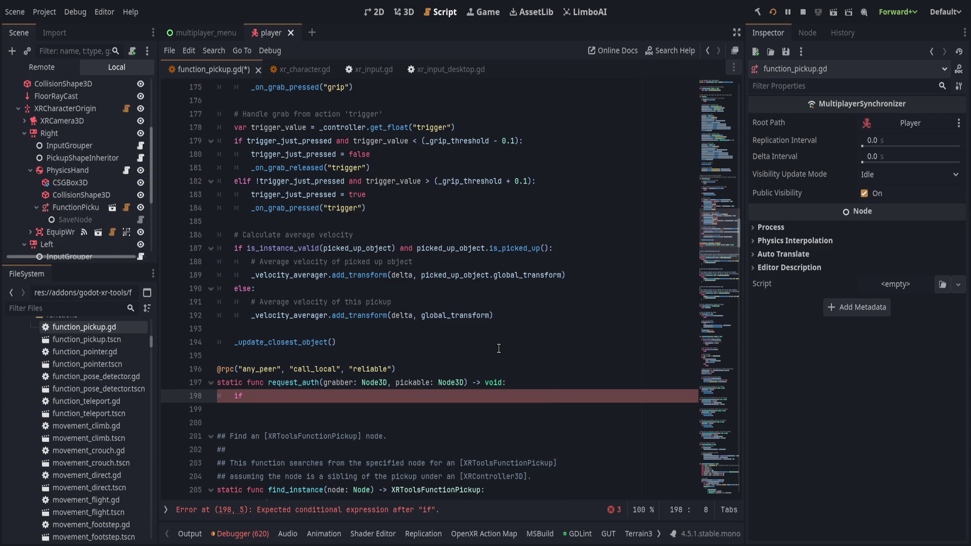
# Rename the first parameter to func_pickup and begin the if condition with func_pickup.owner
pyautogui.click(353, 385)
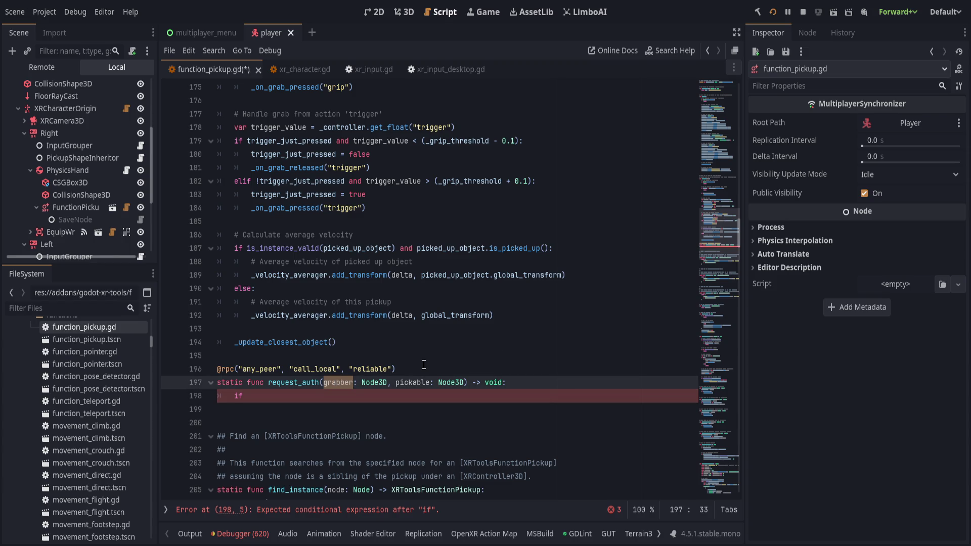
pyautogui.hotkey('ctrl', 'BackSpace')
pyautogui.write('who')
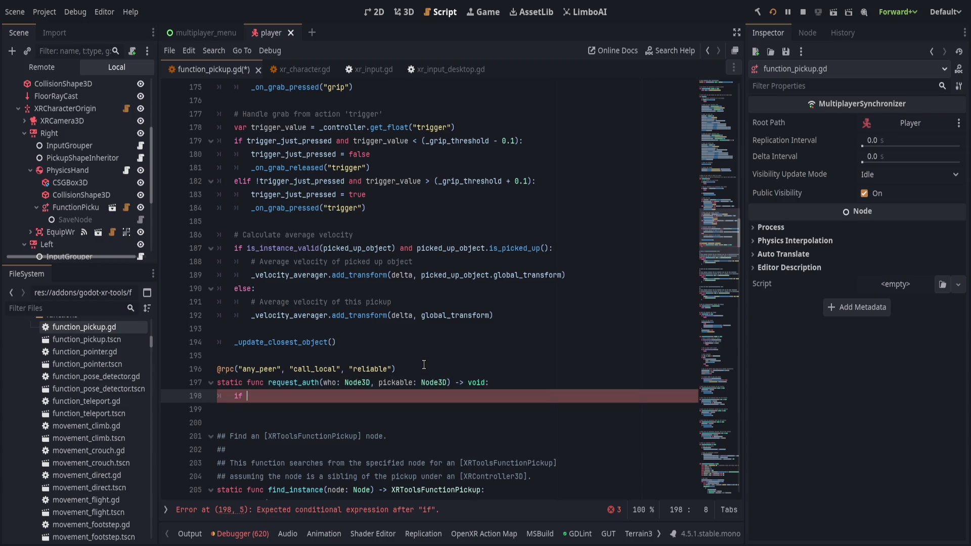
pyautogui.hotkey('ctrl', 'BackSpace')
pyautogui.write('func_pi')
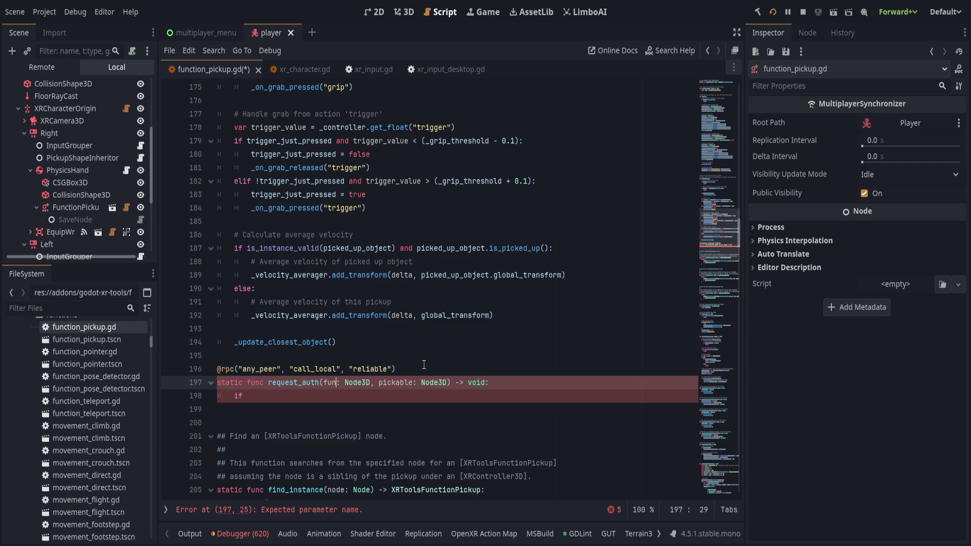
pyautogui.write('ckup')
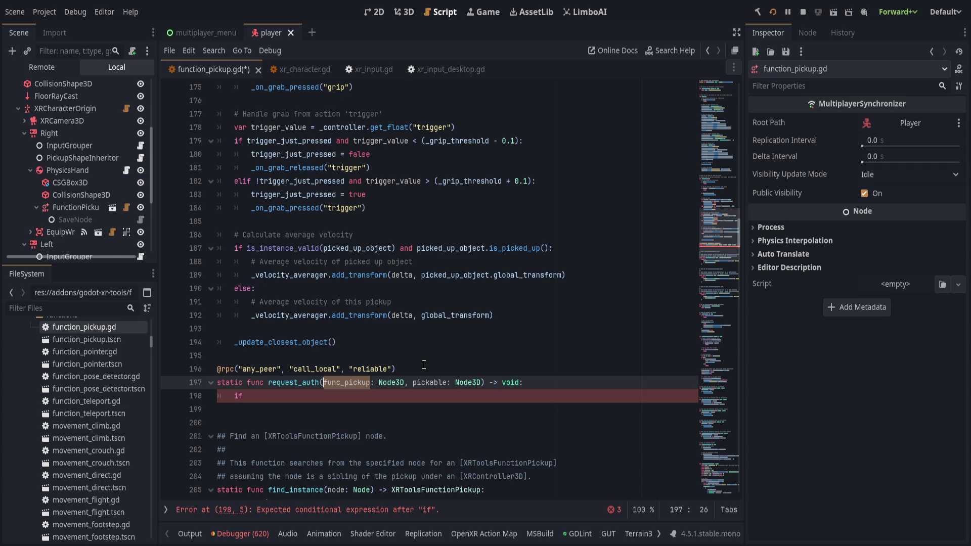
pyautogui.press('Down')
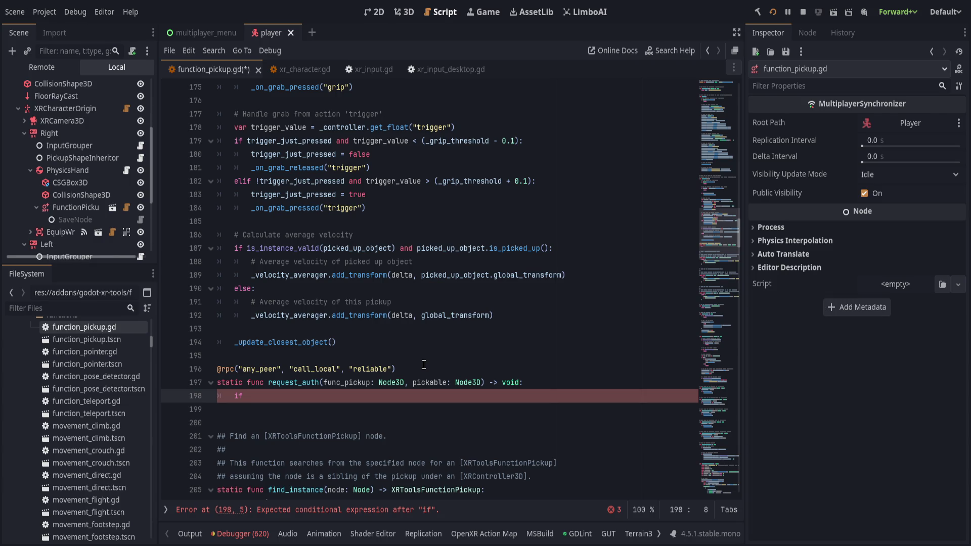
pyautogui.write('func_pickup.owner')
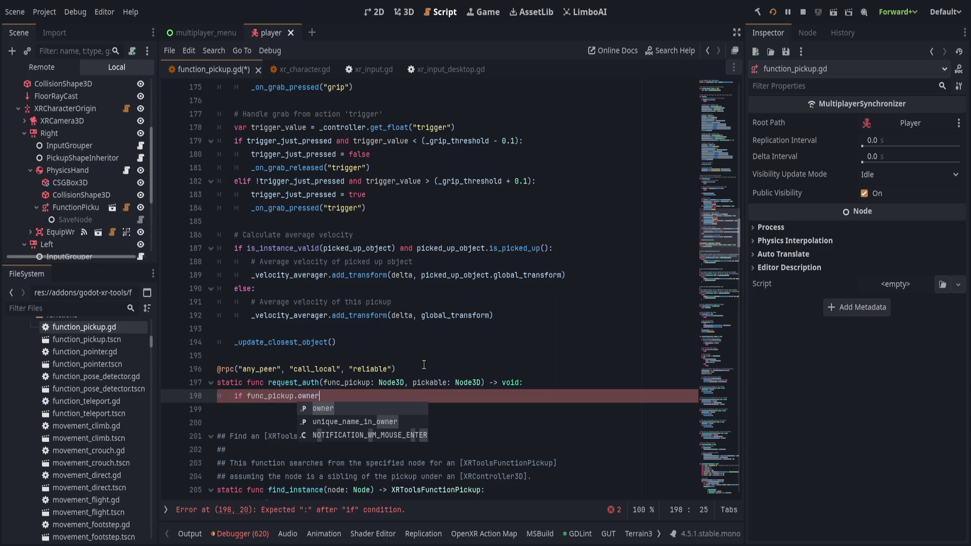
# Rewrite the condition line as an if statement and begin a multiplayer.is_server check
pyautogui.hotkey('shift', 'Home')
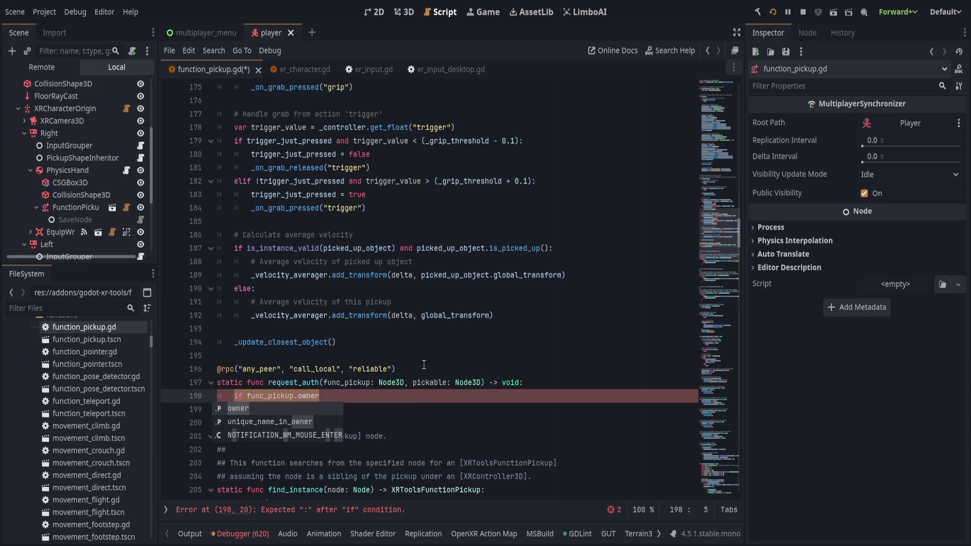
pyautogui.write('if')
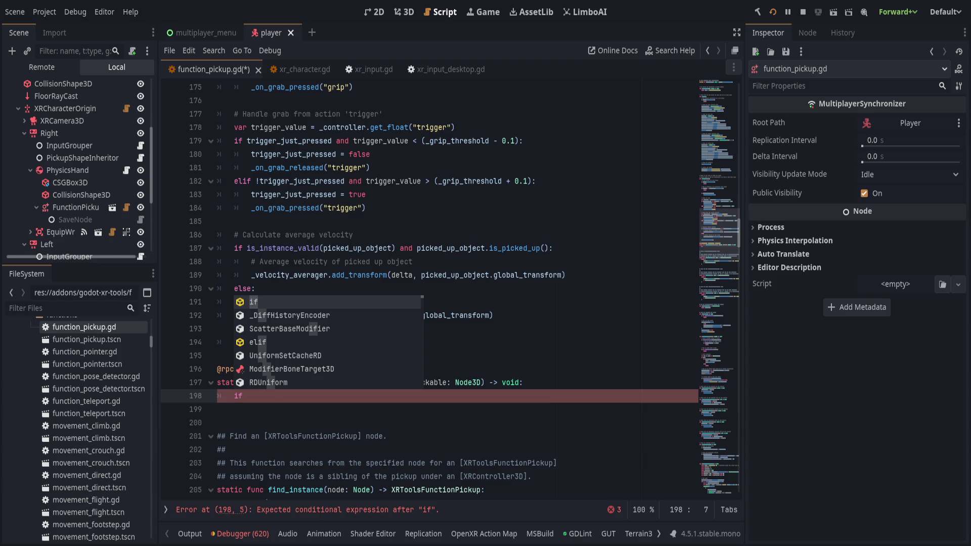
pyautogui.press('Escape')
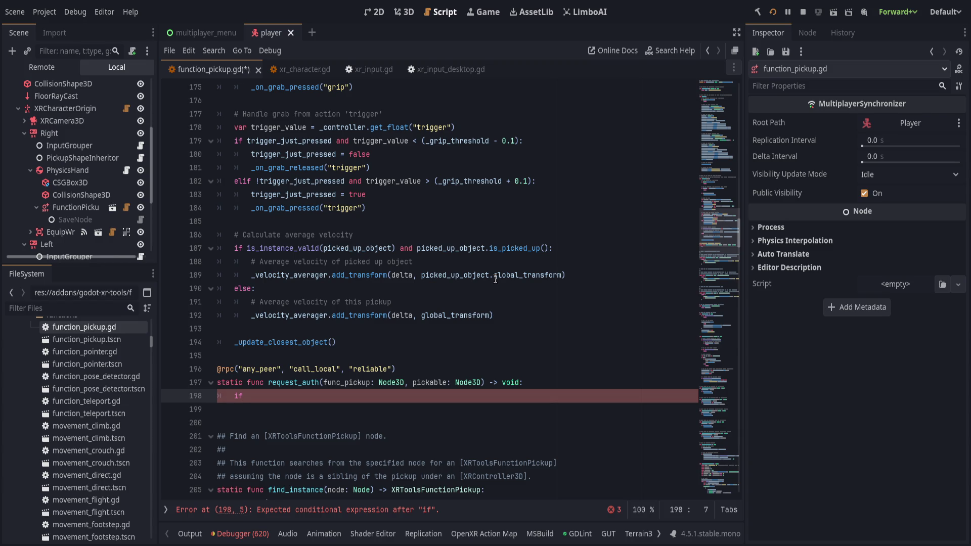
pyautogui.write('is_ser')
pyautogui.press('BackSpace')
pyautogui.press('BackSpace')
pyautogui.press('BackSpace')
pyautogui.write('multiplayer.is_serv')
pyautogui.hotkey('ctrl', 'BackSpace')
pyautogui.hotkey('ctrl', 'BackSpace')
pyautogui.hotkey('ctrl', 'BackSpace')
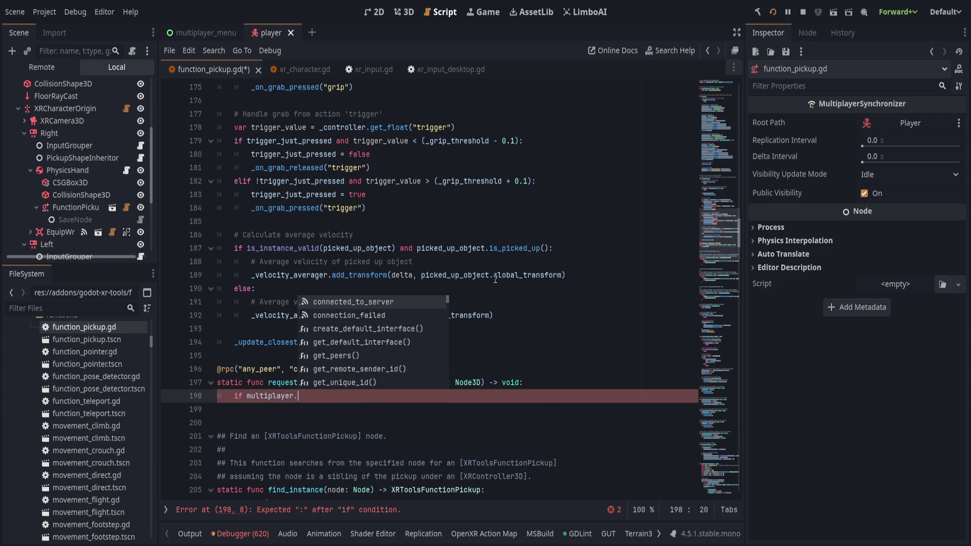
# Complete the line as if multiplayer.is_server(): and start an indented body line
pyautogui.write('is')
pyautogui.press('BackSpace')
pyautogui.press('BackSpace')
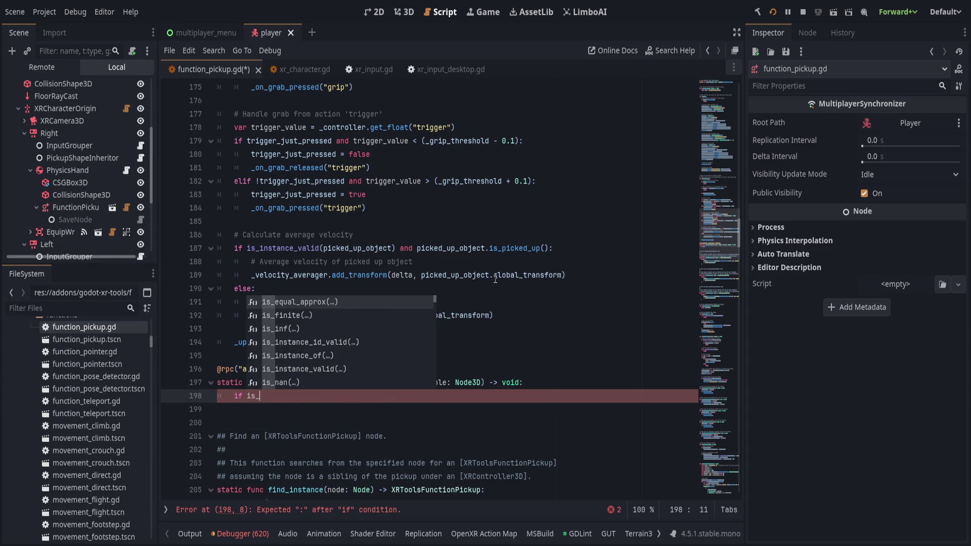
pyautogui.write('multiplayer.')
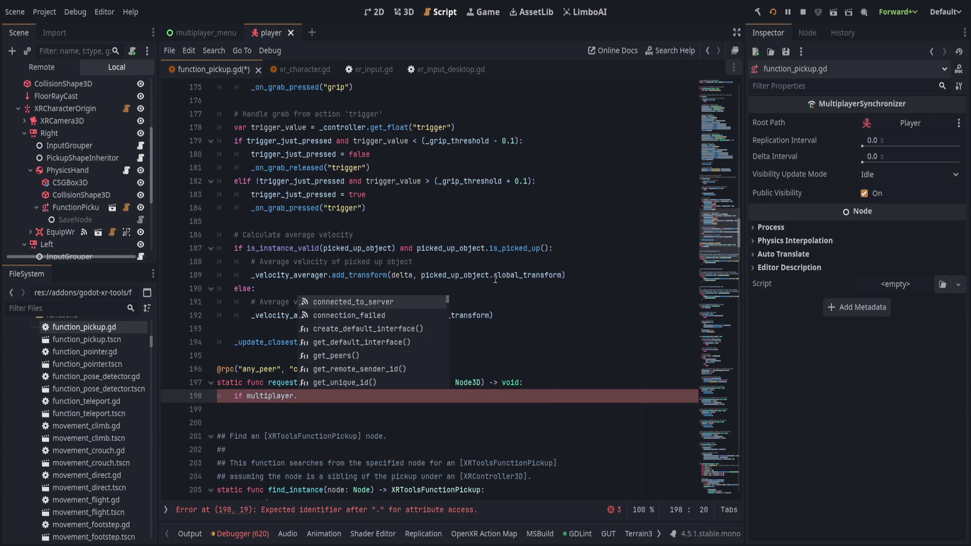
pyautogui.press('Left')
pyautogui.press('Right')
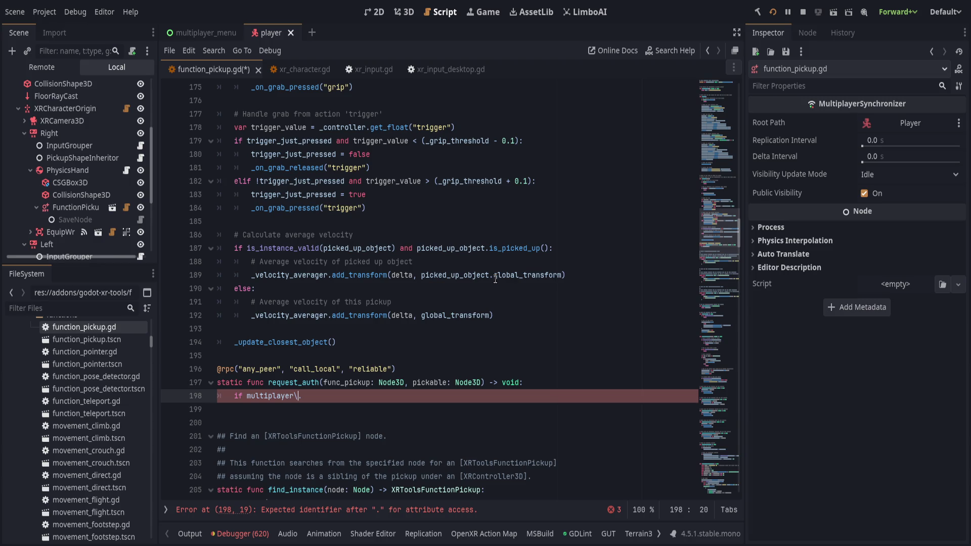
pyautogui.write('server')
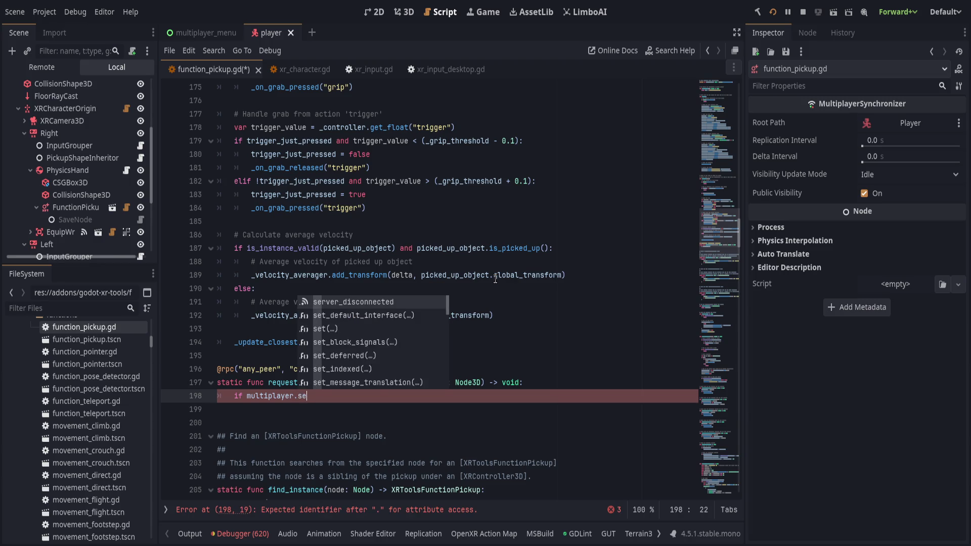
pyautogui.press('Down')
pyautogui.press('Return')
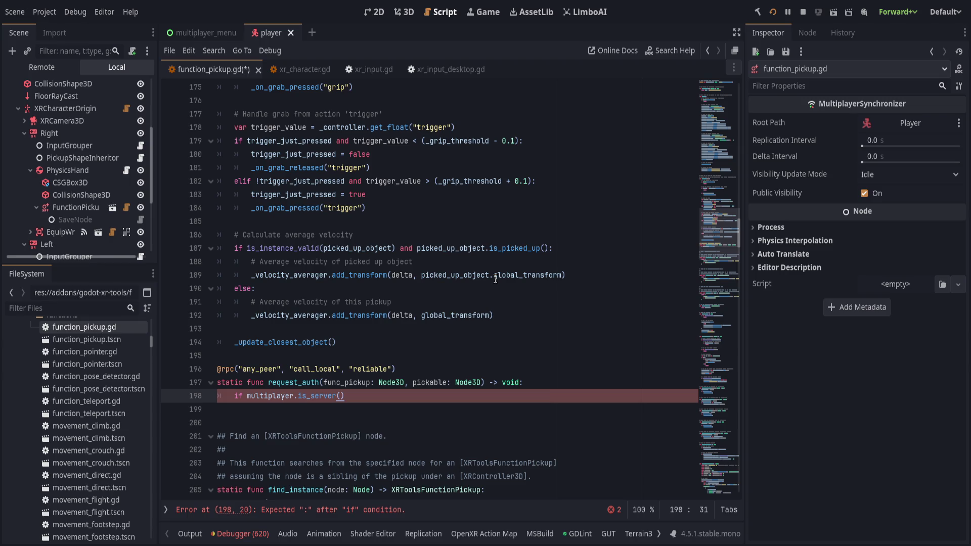
pyautogui.press('Return')
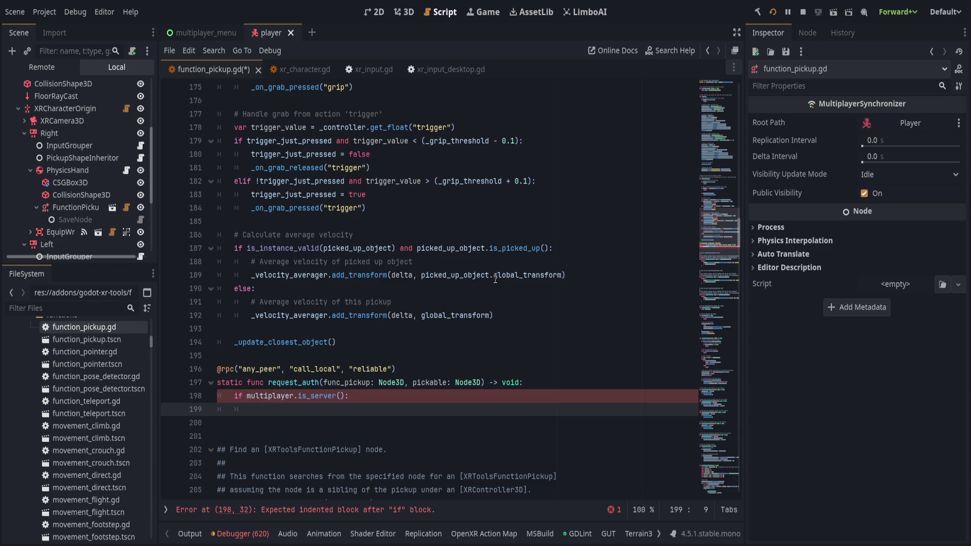
pyautogui.click(581, 385)
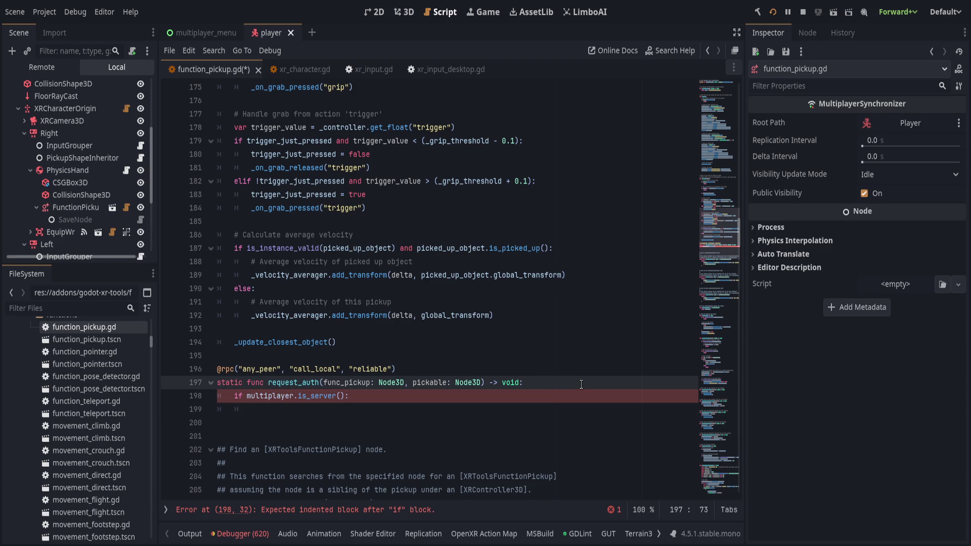
pyautogui.press('Return')
pyautogui.write('var sender')
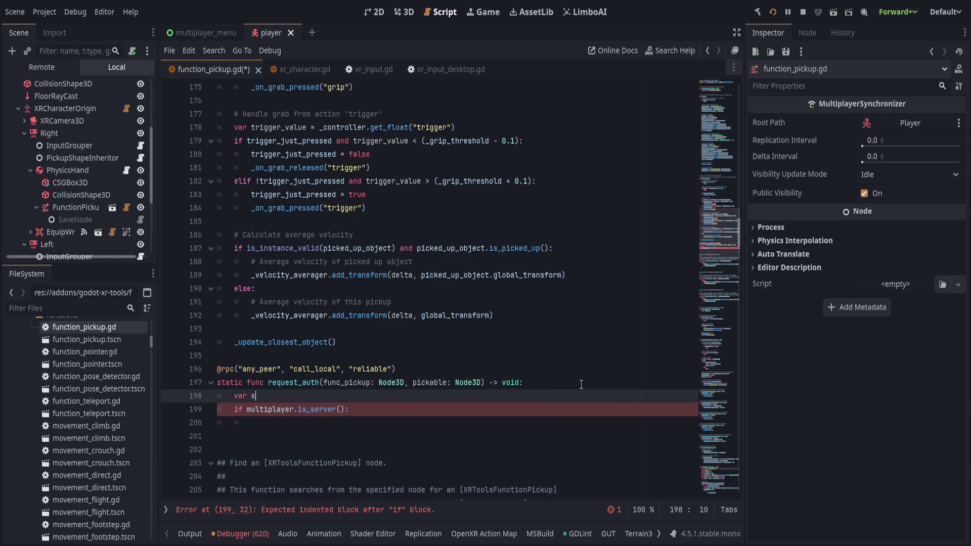
pyautogui.write('_id')
pyautogui.write(' = get_sender')
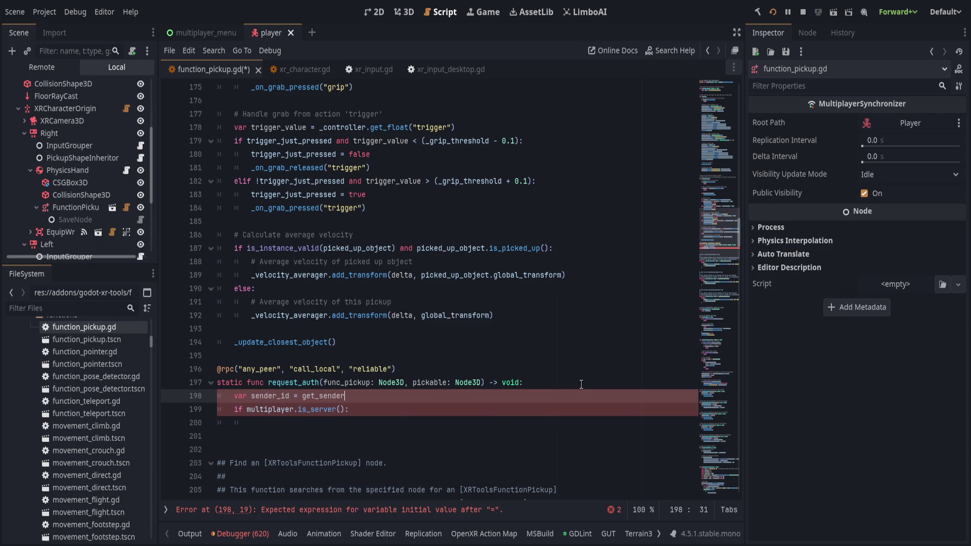
pyautogui.hotkey('ctrl', 'BackSpace')
pyautogui.write('mul')
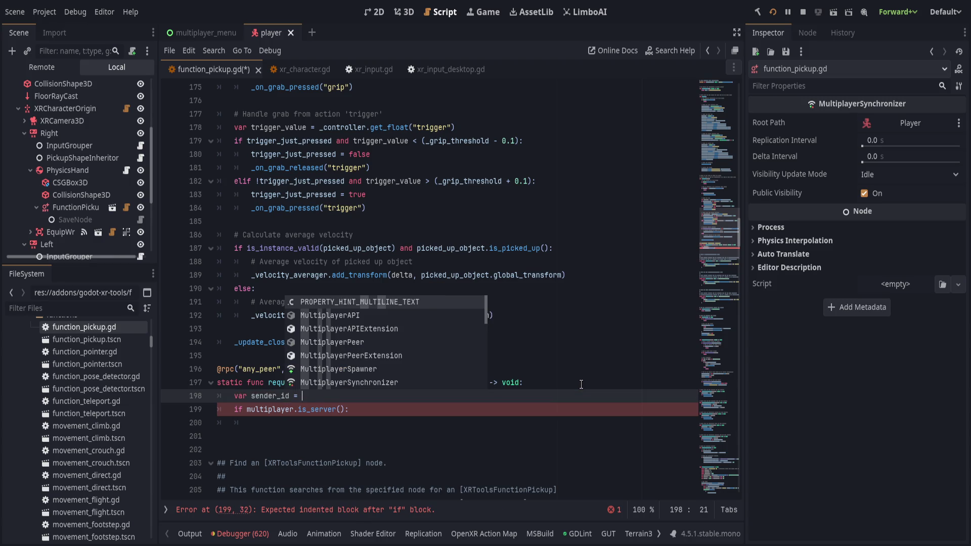
pyautogui.write('tiplayer.get_se')
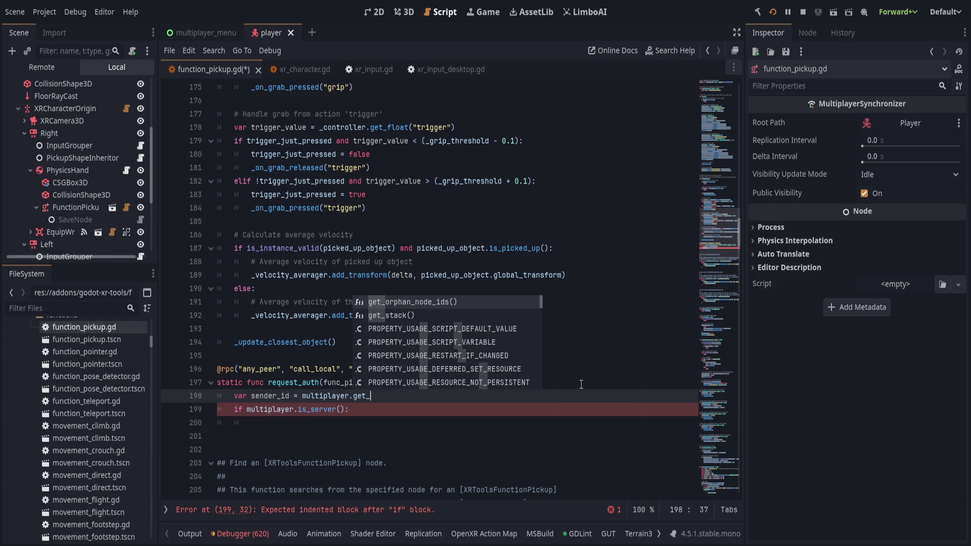
pyautogui.write('nder')
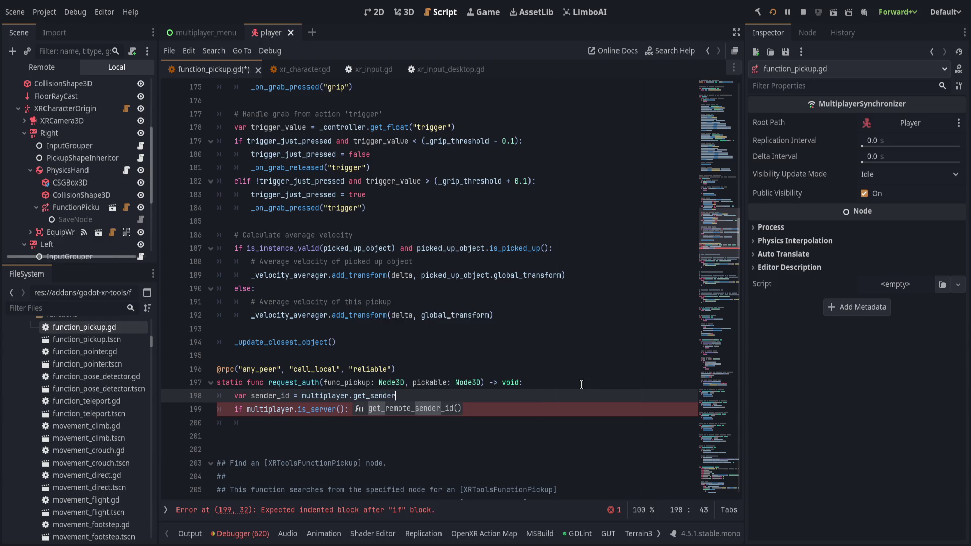
pyautogui.press('Return')
pyautogui.click(478, 373)
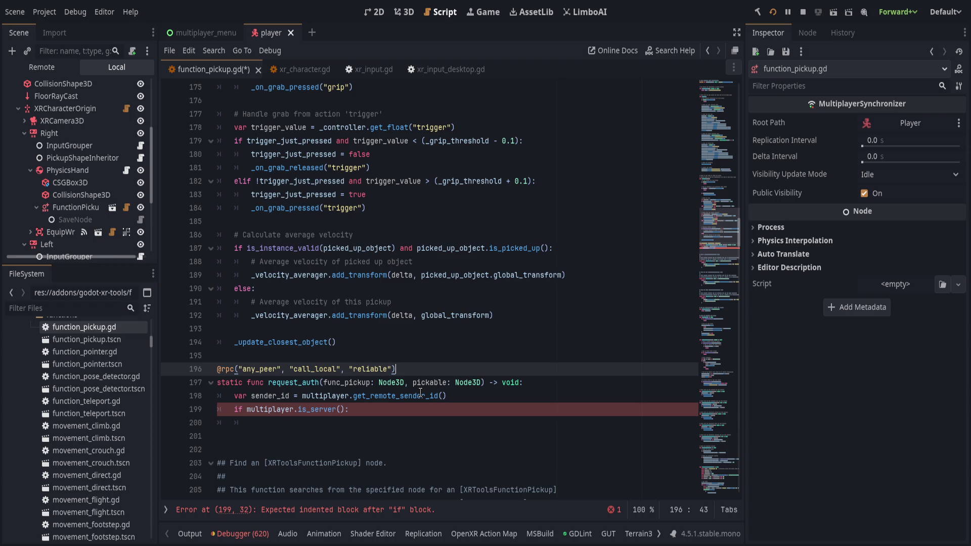
pyautogui.click(480, 395)
pyautogui.click(475, 410)
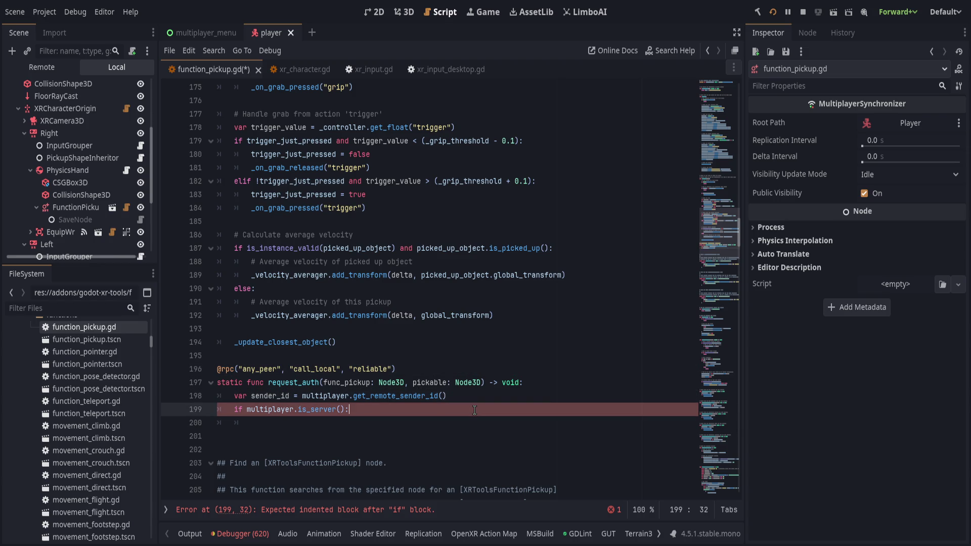
pyautogui.press('Left')
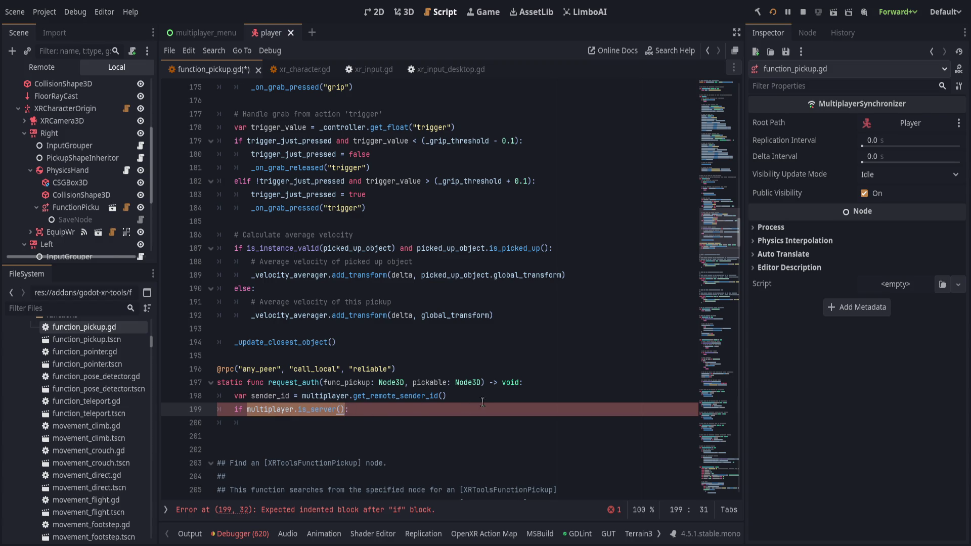
pyautogui.click(483, 400)
pyautogui.click(455, 425)
pyautogui.click(467, 415)
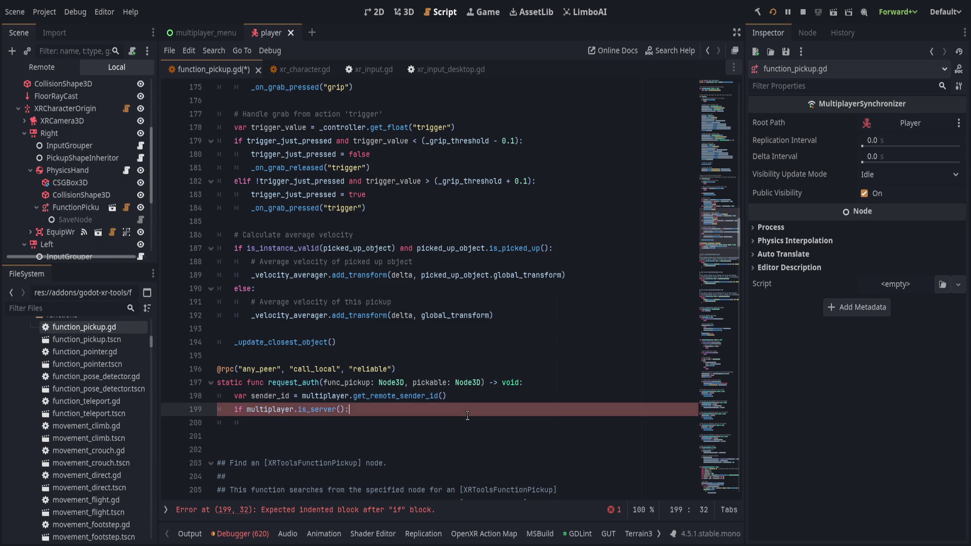
pyautogui.click(569, 384)
pyautogui.click(515, 407)
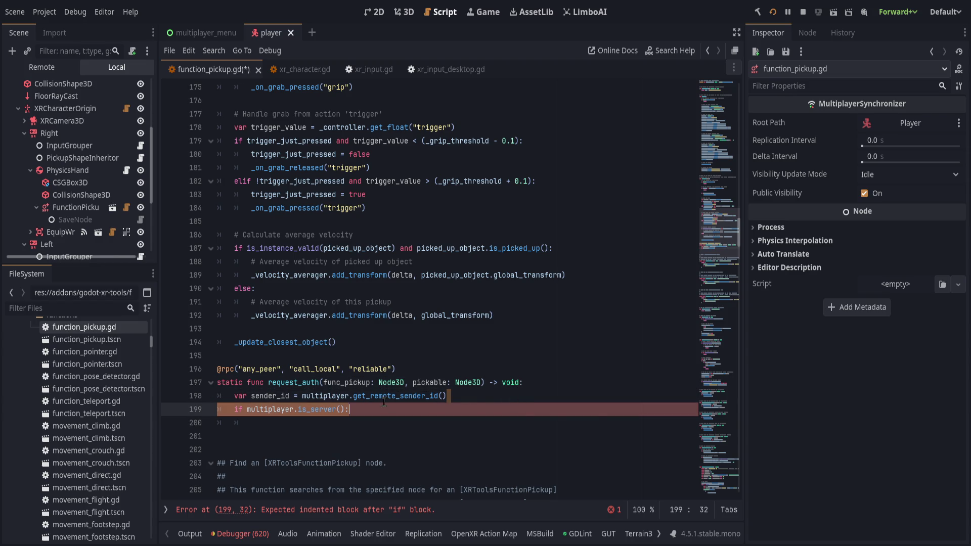
pyautogui.click(479, 400)
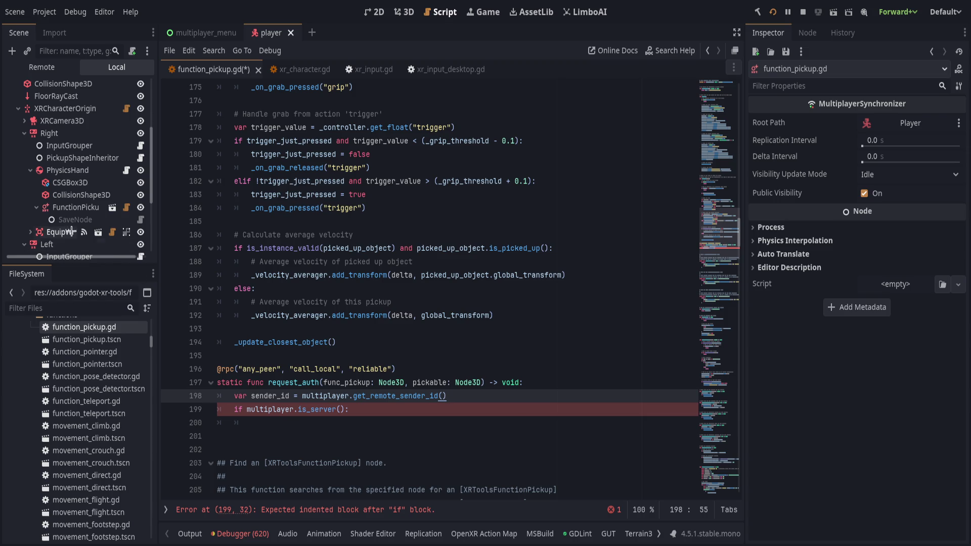
pyautogui.moveTo(129, 263); pyautogui.dragTo(129, 411)
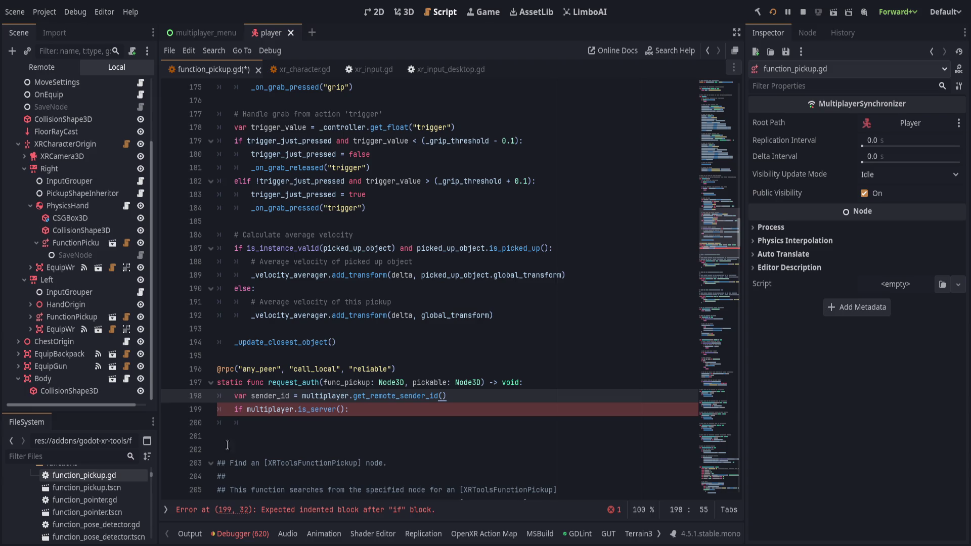
# Place the cursor on the empty line below request_auth's is_server check
pyautogui.click(323, 424)
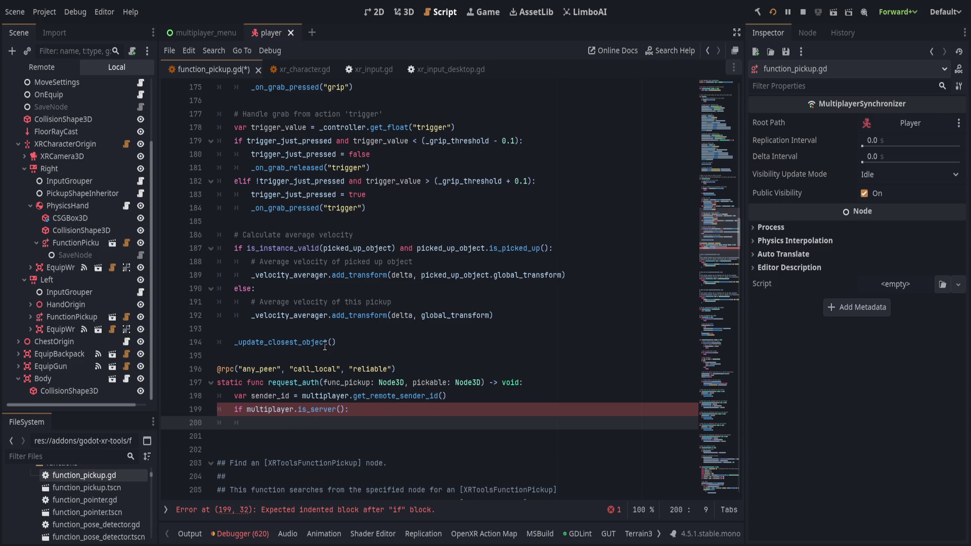
pyautogui.click(382, 434)
pyautogui.press('Return')
pyautogui.write('static func approve_auth(')
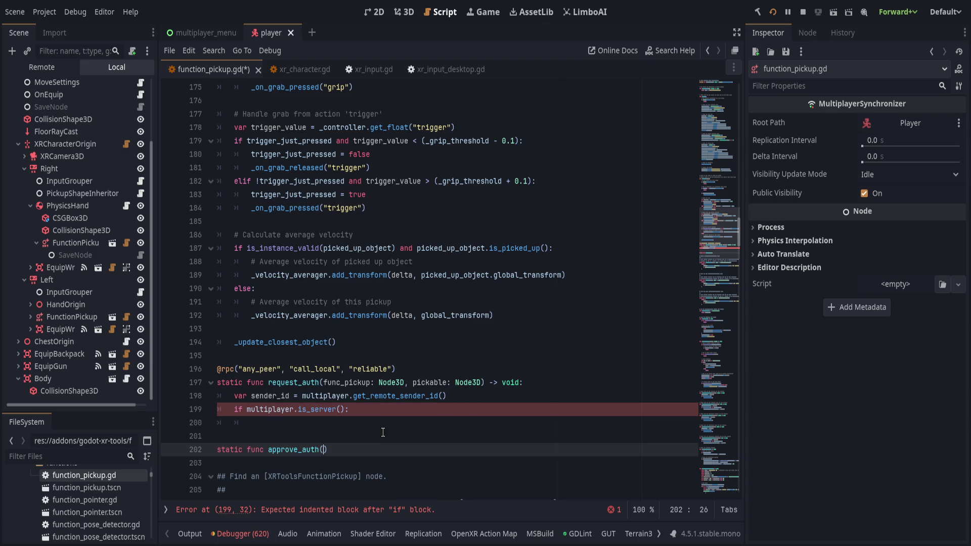
pyautogui.write(')')
pyautogui.hotkey('ctrl', 'shift', 'Return')
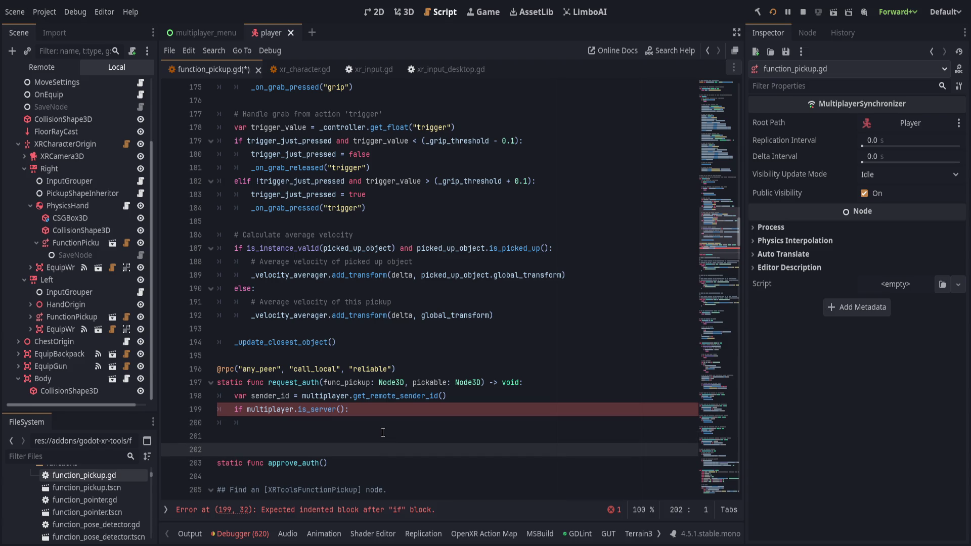
pyautogui.write('@rpc')
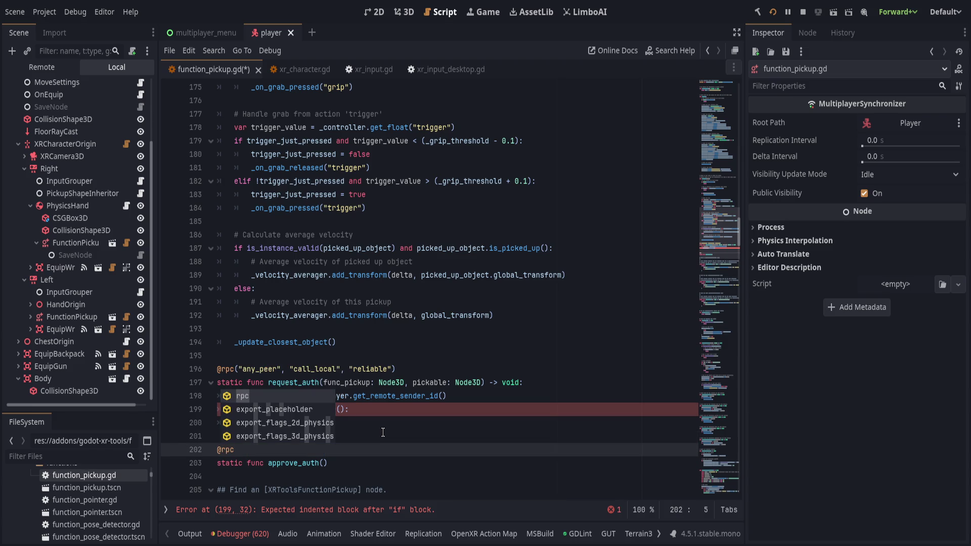
pyautogui.write('("au')
pyautogui.press('Return')
pyautogui.write(', call_r')
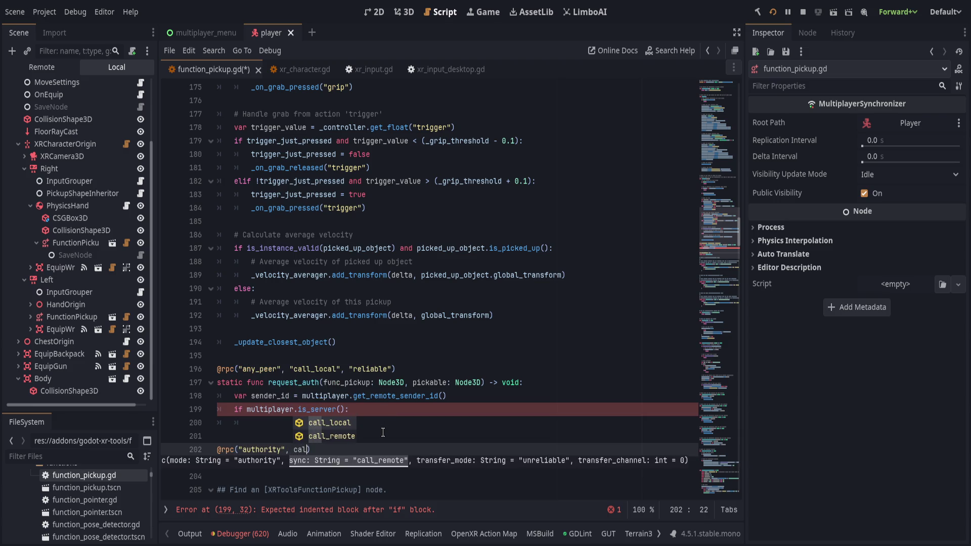
pyautogui.press('BackSpace')
pyautogui.press('BackSpace')
pyautogui.press('BackSpace')
pyautogui.write('"call_local",')
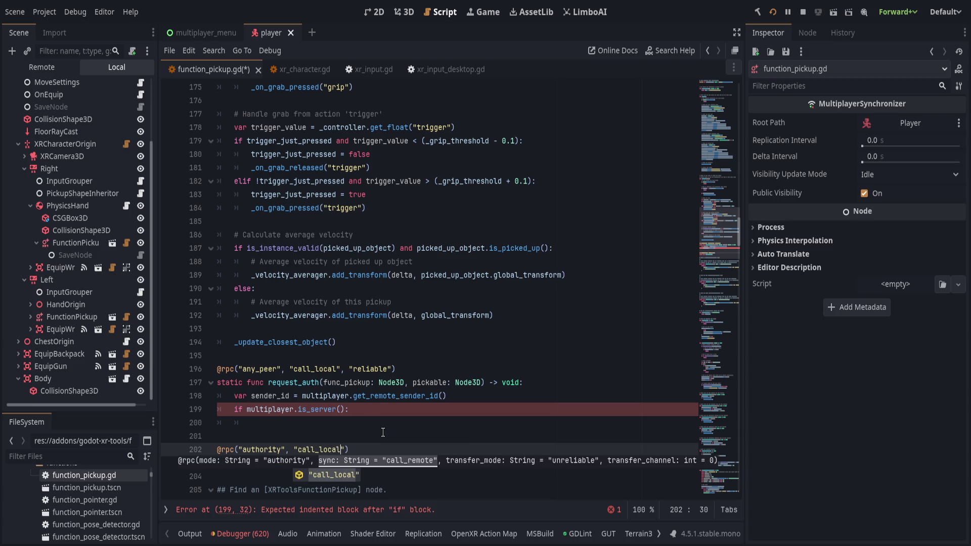
pyautogui.write(' "re')
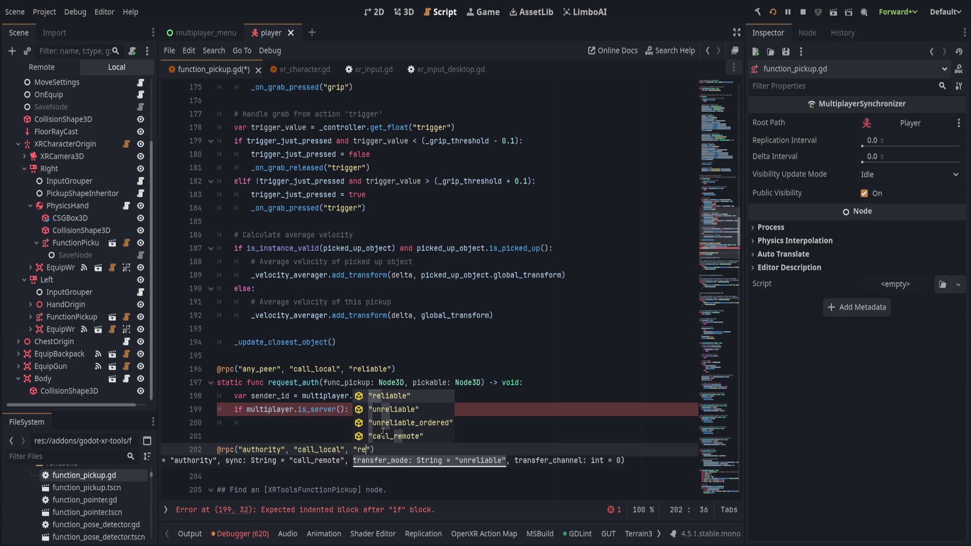
pyautogui.press('Return')
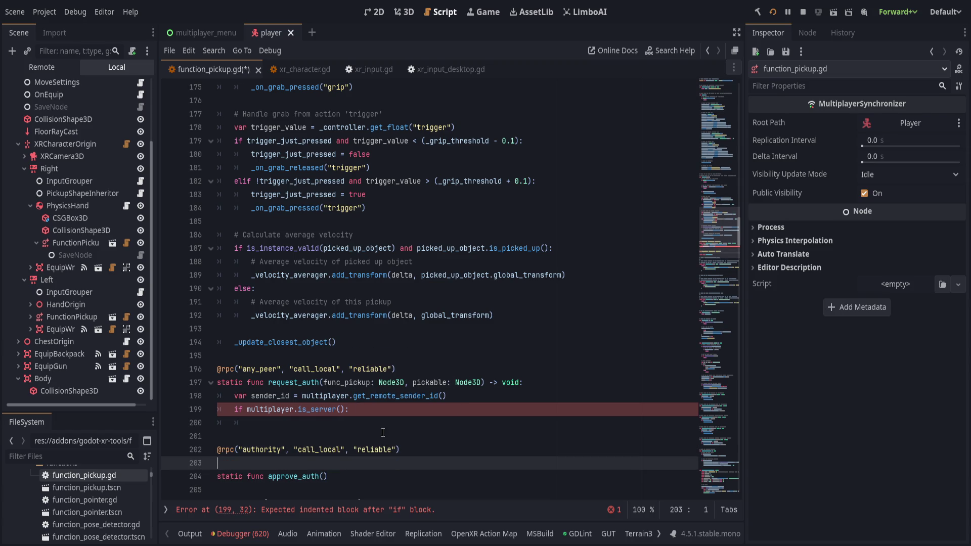
# Give approve_auth parameters func_pickup: Node3D, pickable: Node3D and a void return type
pyautogui.press('Down')
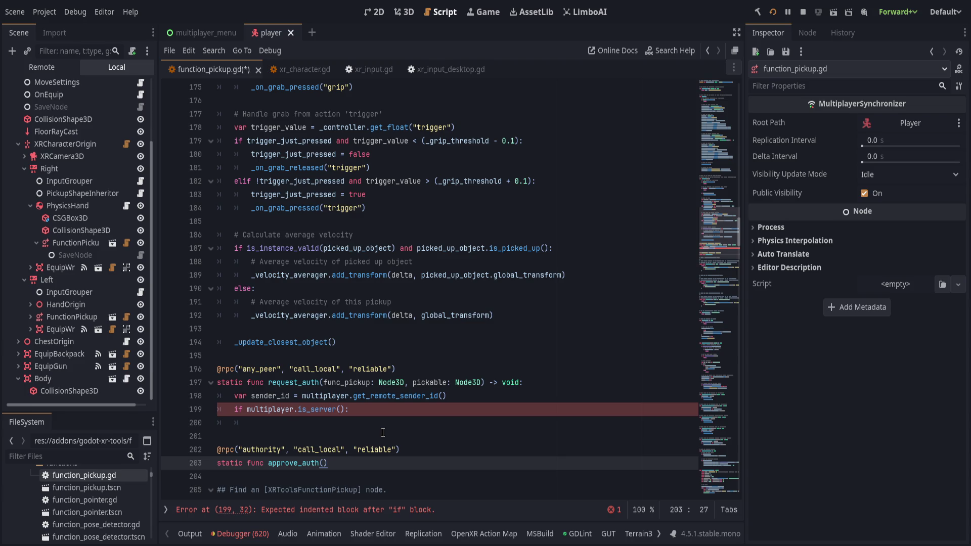
pyautogui.press('BackSpace')
pyautogui.write('func_pick')
pyautogui.write('up: Node3D, ')
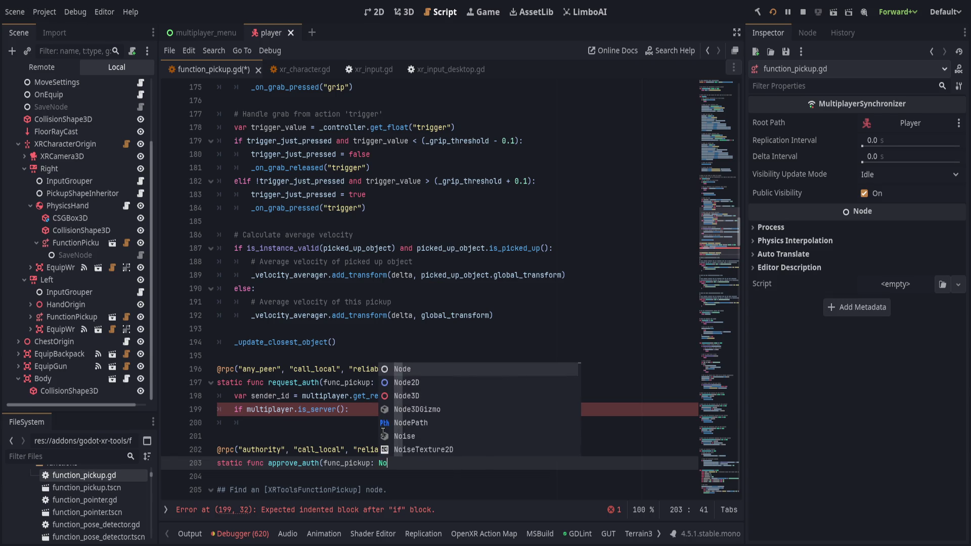
pyautogui.write('pickable: Node3D) -')
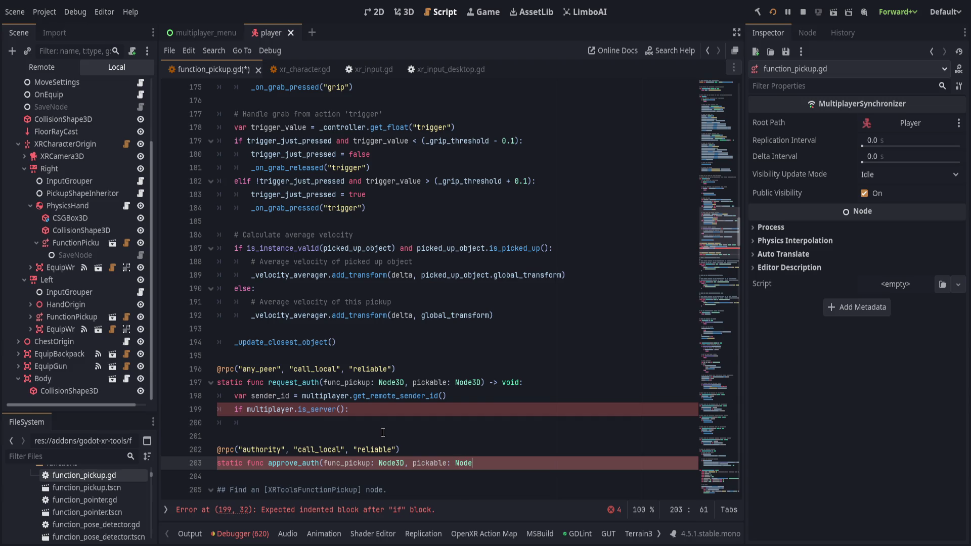
pyautogui.write('> void:')
pyautogui.press('Return')
pyautogui.scroll(-3, 420, 261)
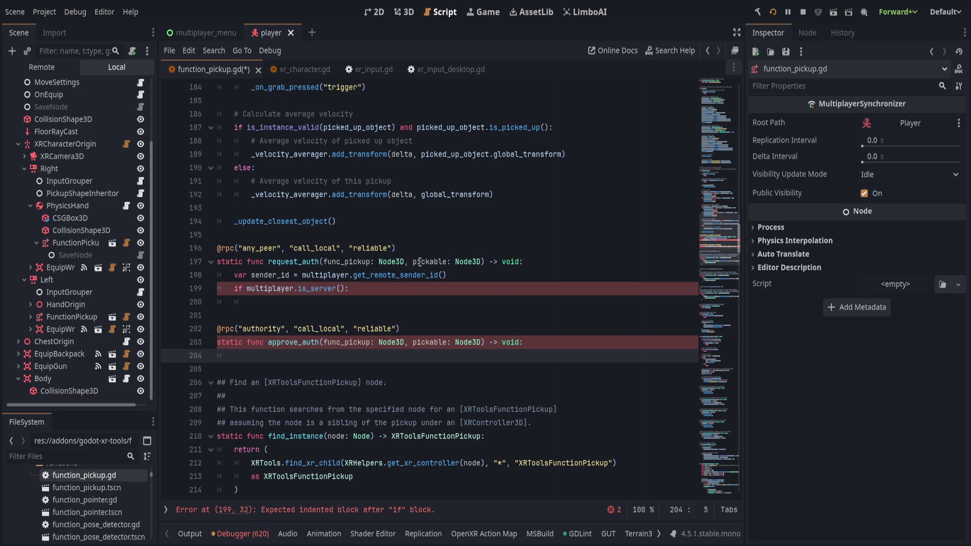
# Replace func_pickup: Node3D with player: XRPlayer in request_auth, then paste it into approve_auth
pyautogui.write('func_')
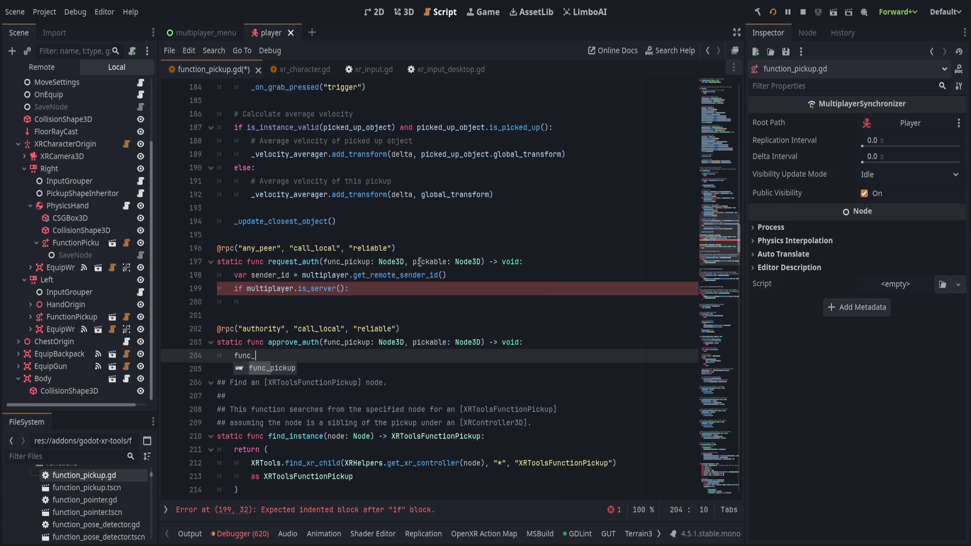
pyautogui.moveTo(324, 261); pyautogui.dragTo(405, 261)
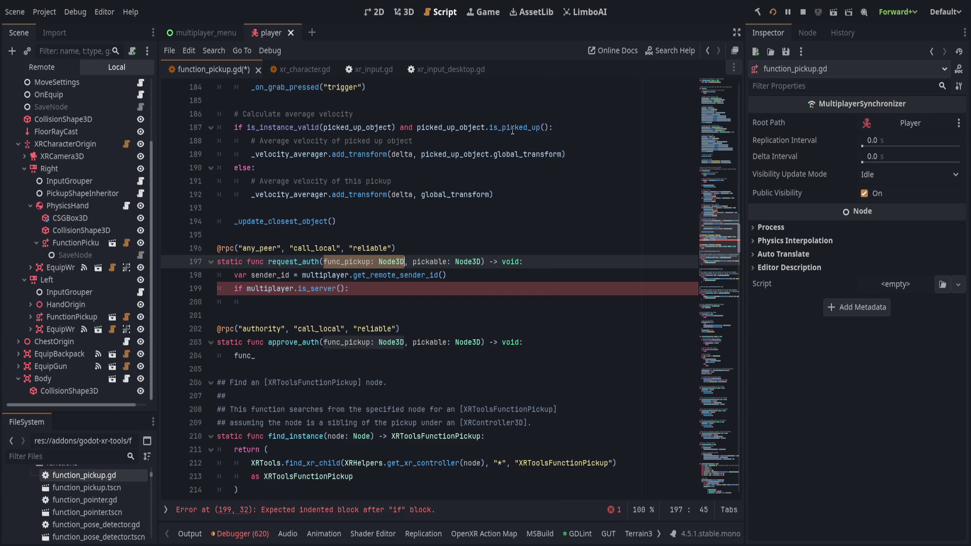
pyautogui.write('player: XR')
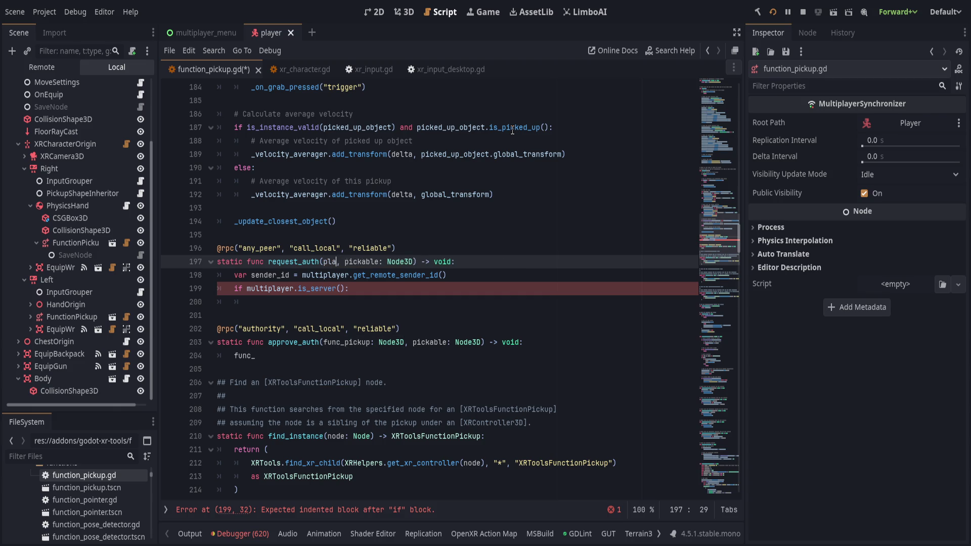
pyautogui.write('Player')
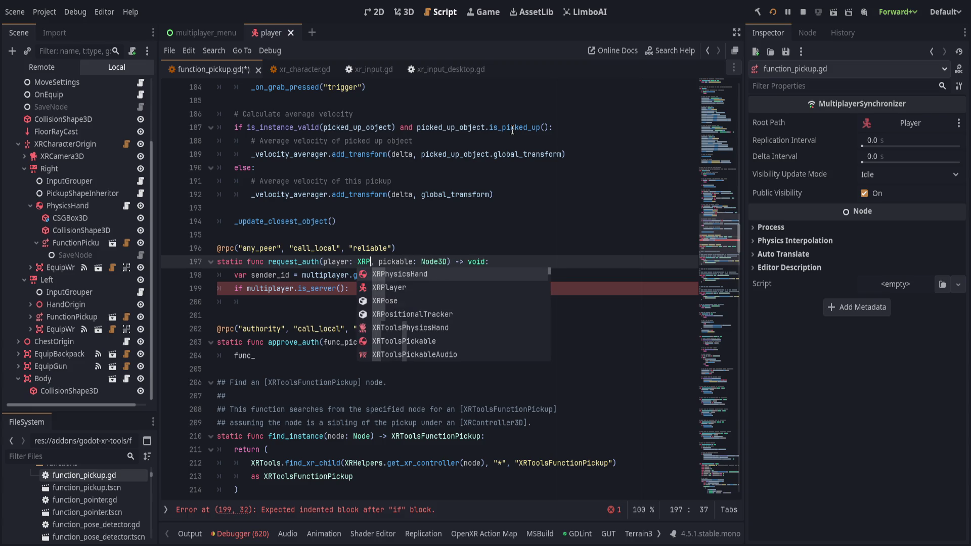
pyautogui.press('Escape')
pyautogui.moveTo(322, 261); pyautogui.dragTo(392, 261)
pyautogui.hotkey('ctrl', 'c')
pyautogui.moveTo(324, 342); pyautogui.dragTo(405, 342)
pyautogui.hotkey('ctrl', 'v')
pyautogui.click(439, 311)
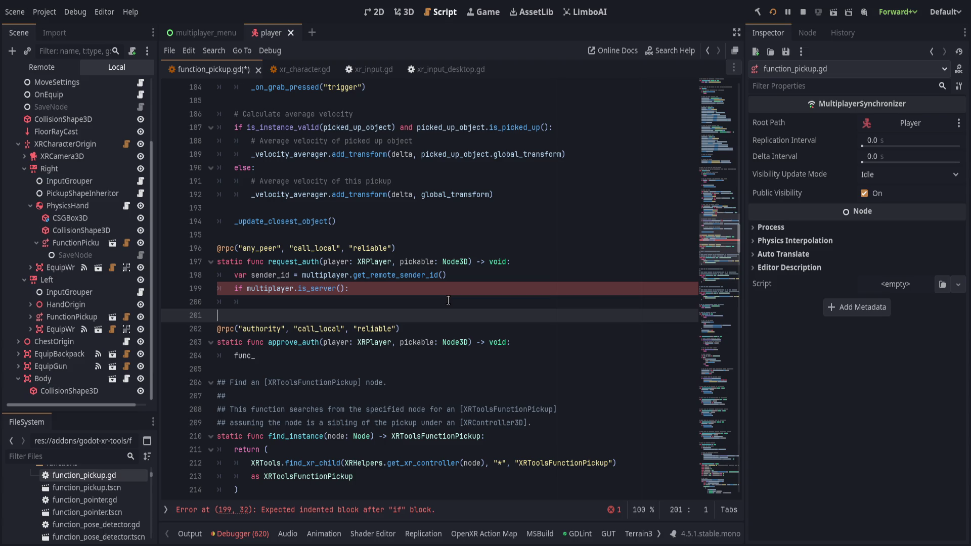
# Under the server check in request_auth, call approve_auth.rpc(player, pickable)
pyautogui.click(448, 302)
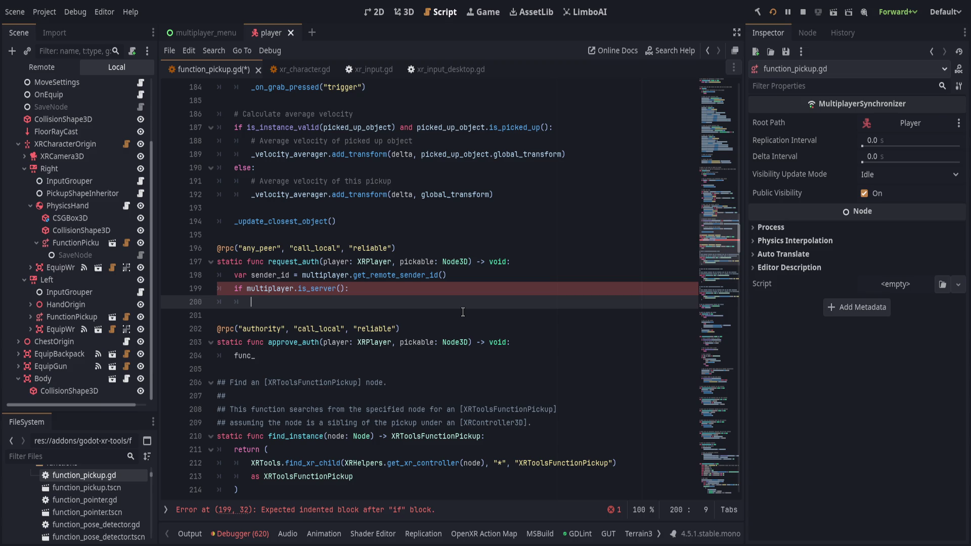
pyautogui.write('approve')
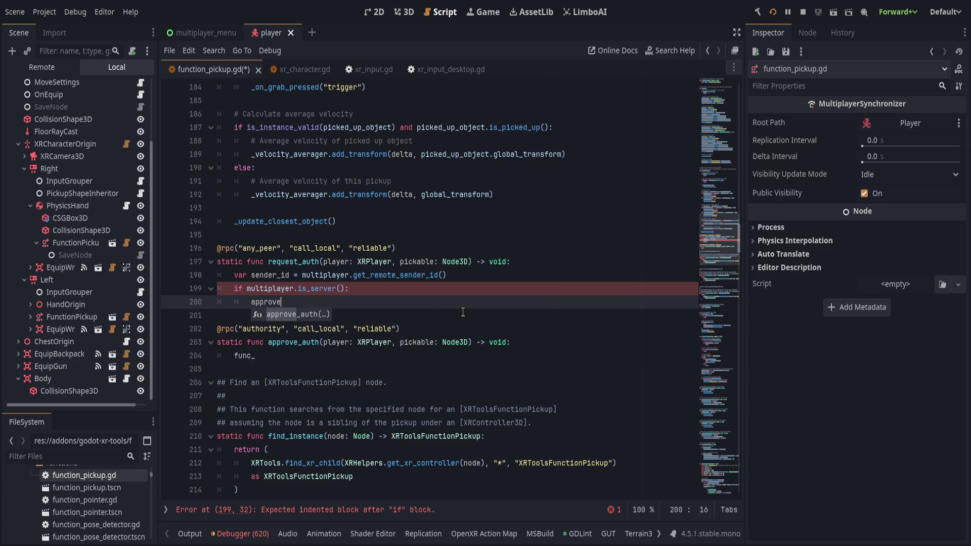
pyautogui.press('Return')
pyautogui.write('player,')
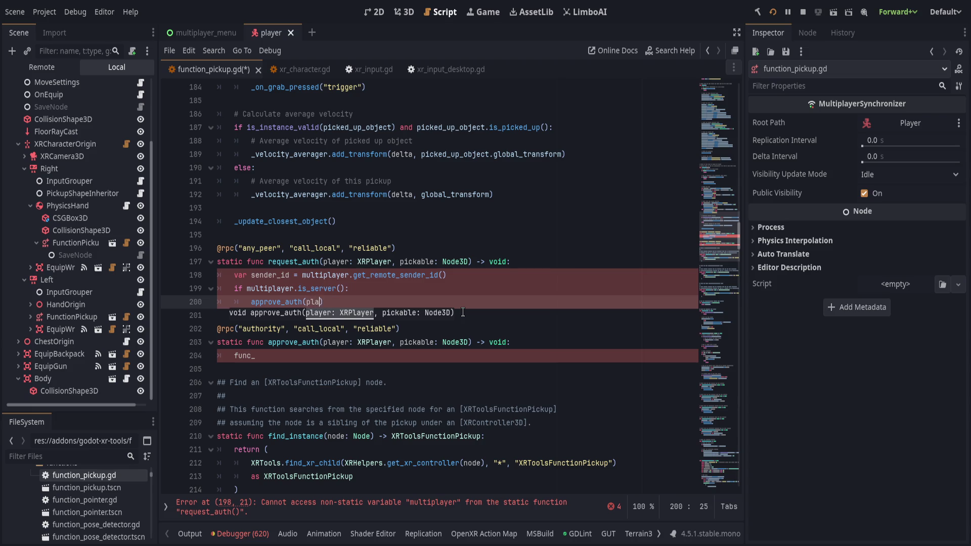
pyautogui.write(' pickable')
pyautogui.press('End')
pyautogui.hotkey('ctrl', 'Left')
pyautogui.hotkey('ctrl', 'Left')
pyautogui.write('.rpc')
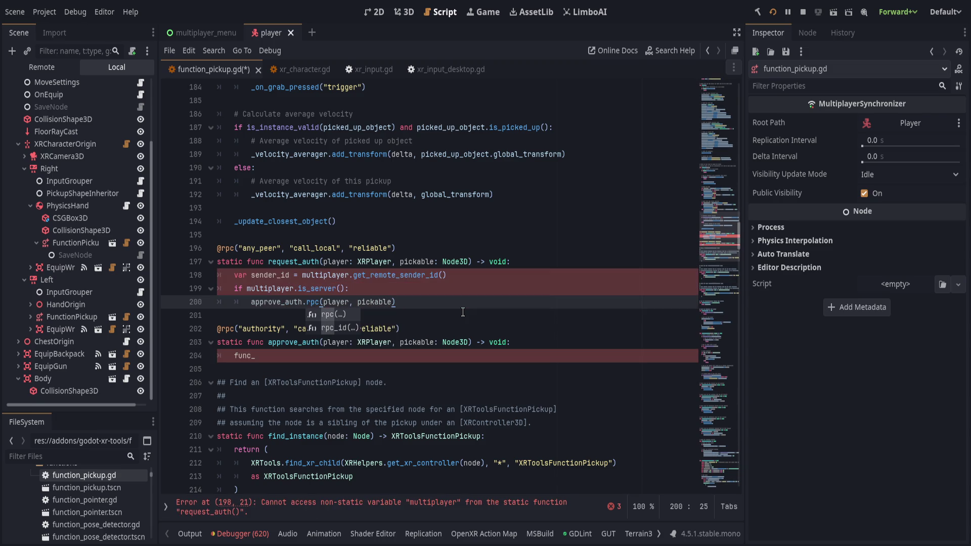
pyautogui.press('End')
pyautogui.click(456, 312)
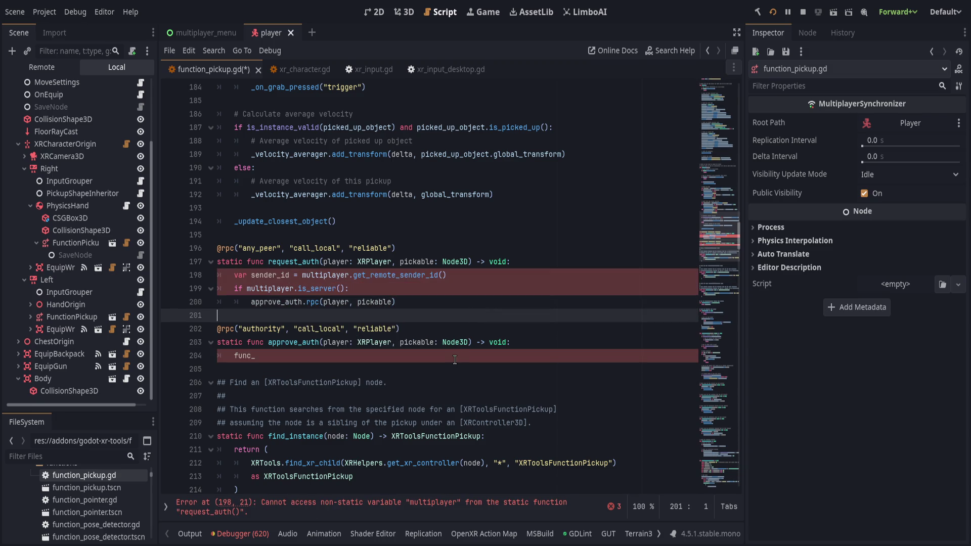
# Replace the func_ placeholder with pickable.set_multiplayer_authority(player.peer_id)
pyautogui.click(455, 360)
pyautogui.press('BackSpace')
pyautogui.press('BackSpace')
pyautogui.press('BackSpace')
pyautogui.write('player.')
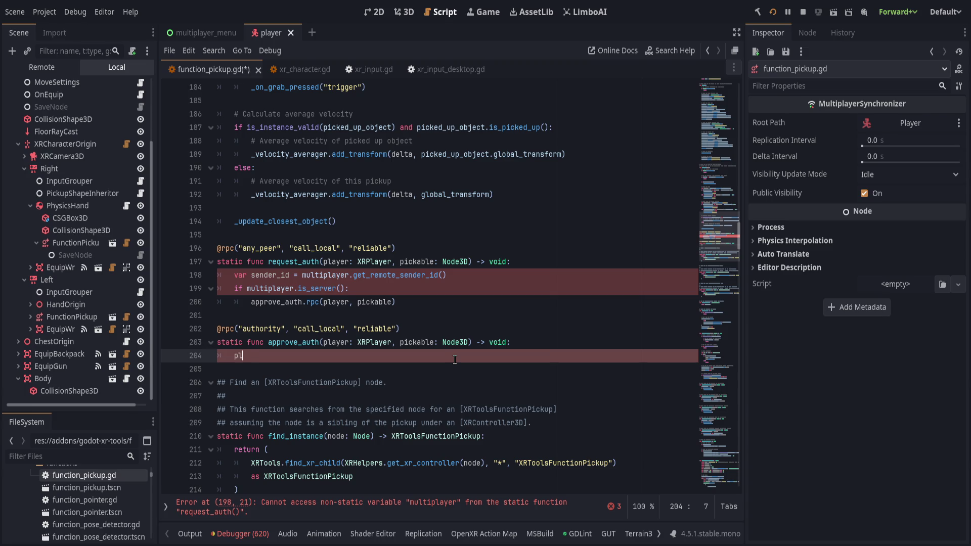
pyautogui.write('peer_id')
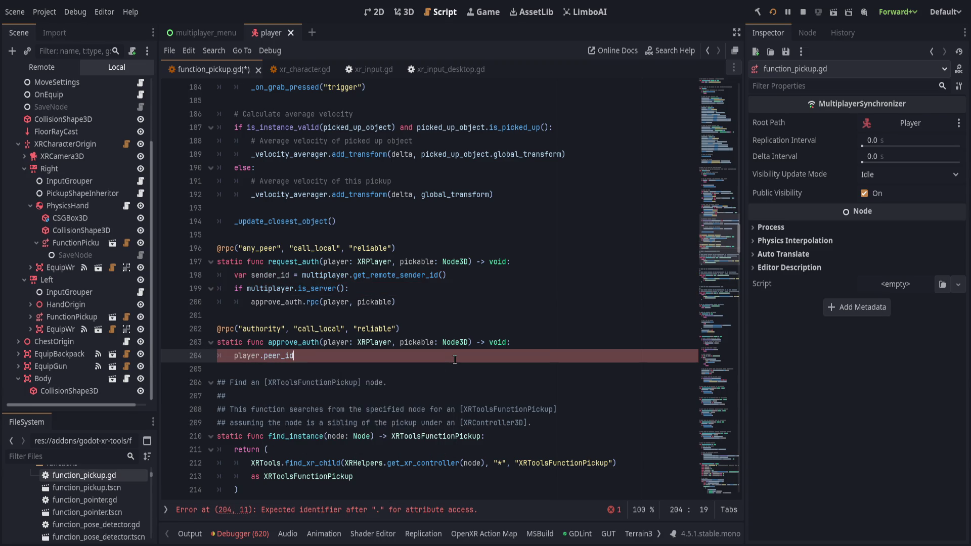
pyautogui.press('Home')
pyautogui.write('pickable.')
pyautogui.write('set_multipla')
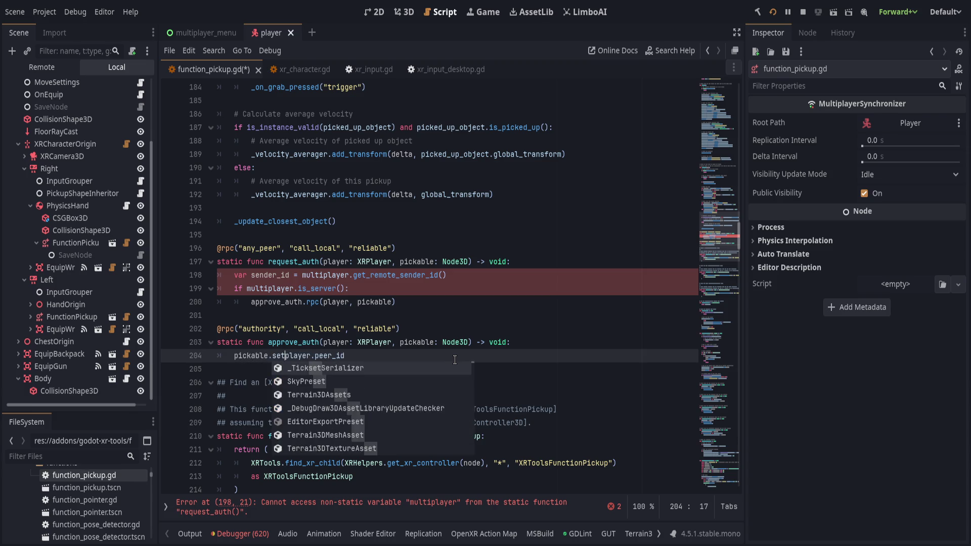
pyautogui.write('yer_au')
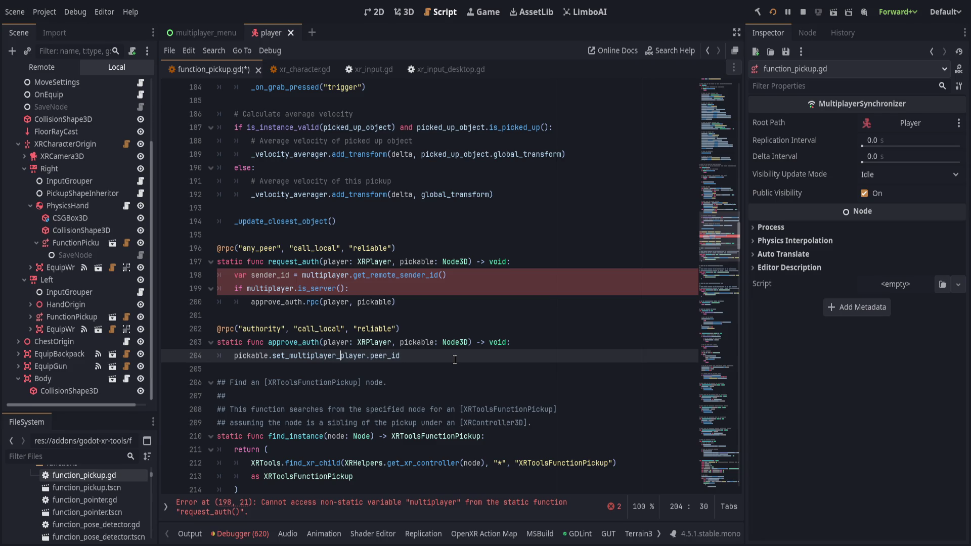
pyautogui.write('thority(')
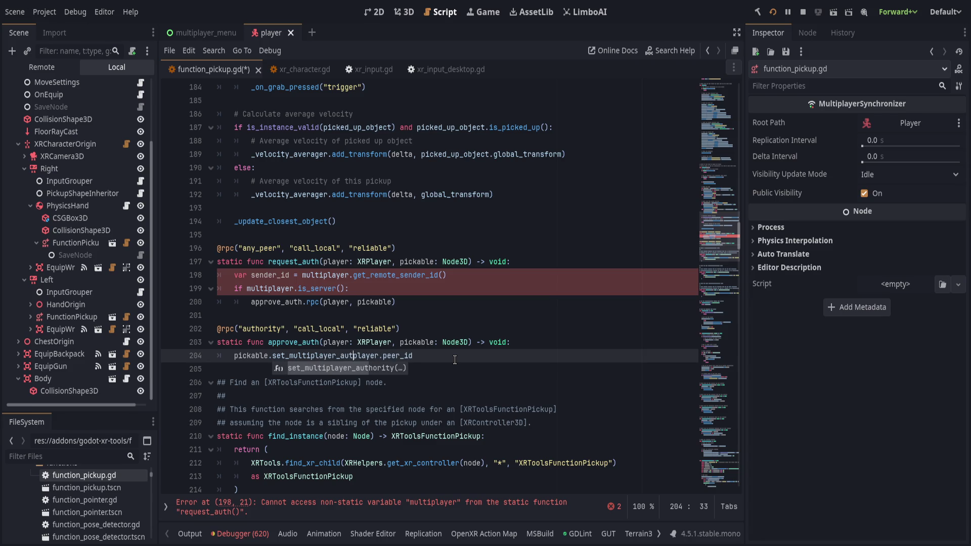
pyautogui.press('End')
pyautogui.write(')')
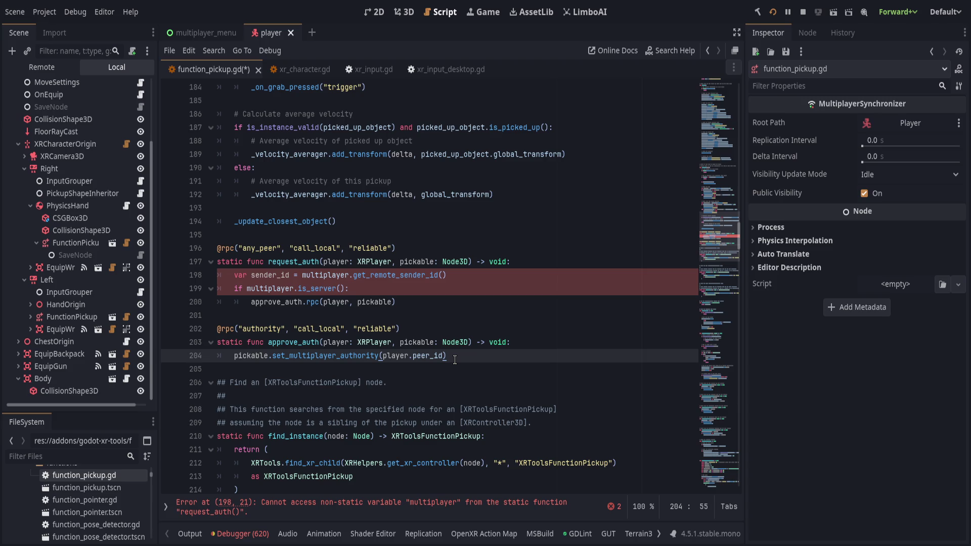
# Change approve_auth's parameter to peer_id: int and pass peer_id directly to set_multiplayer_authority
pyautogui.doubleClick(332, 342)
pyautogui.moveTo(332, 343)
pyautogui.mouseDown()
pyautogui.moveTo(358, 328)
pyautogui.moveTo(389, 342)
pyautogui.moveTo(326, 342)
pyautogui.mouseUp()
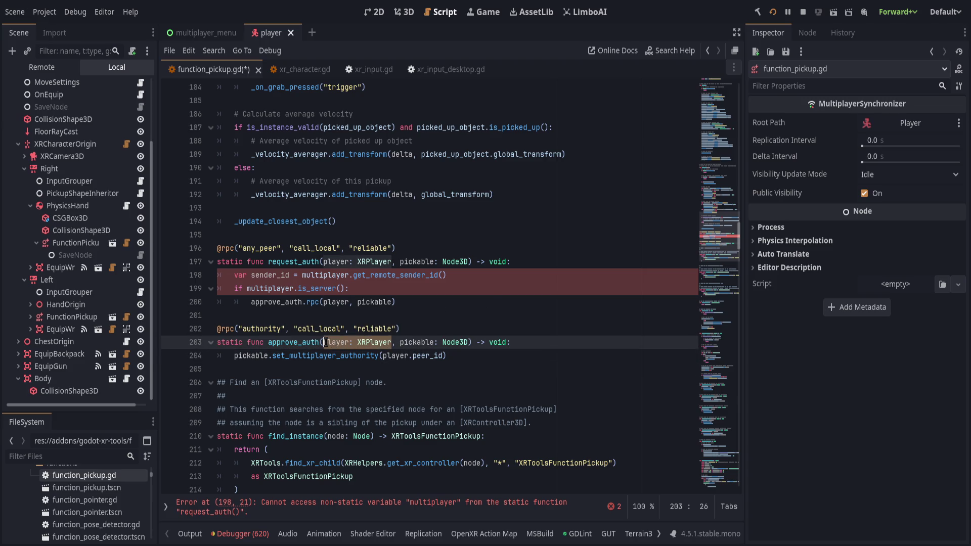
pyautogui.write('peer_id')
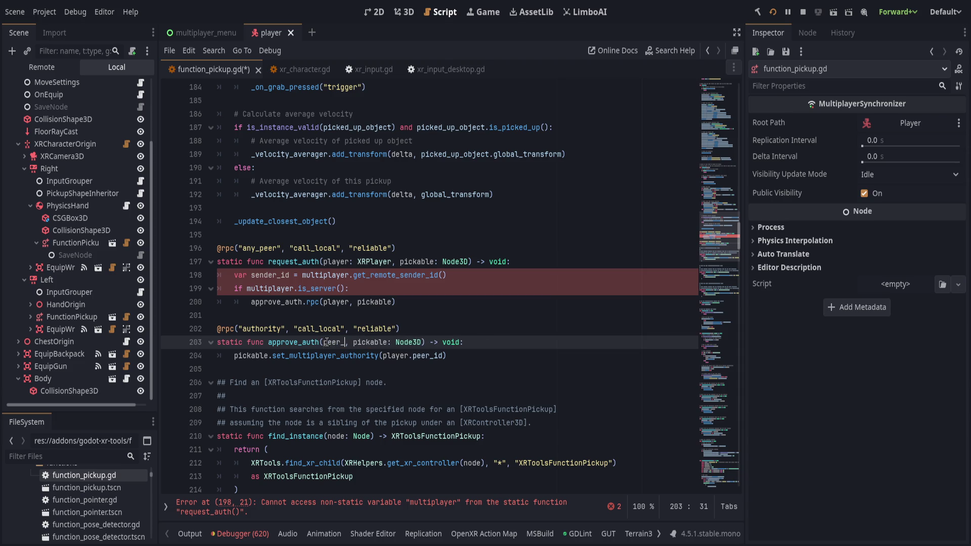
pyautogui.write(': int')
pyautogui.click(328, 342)
pyautogui.doubleClick(397, 356)
pyautogui.press('BackSpace')
pyautogui.press('Delete')
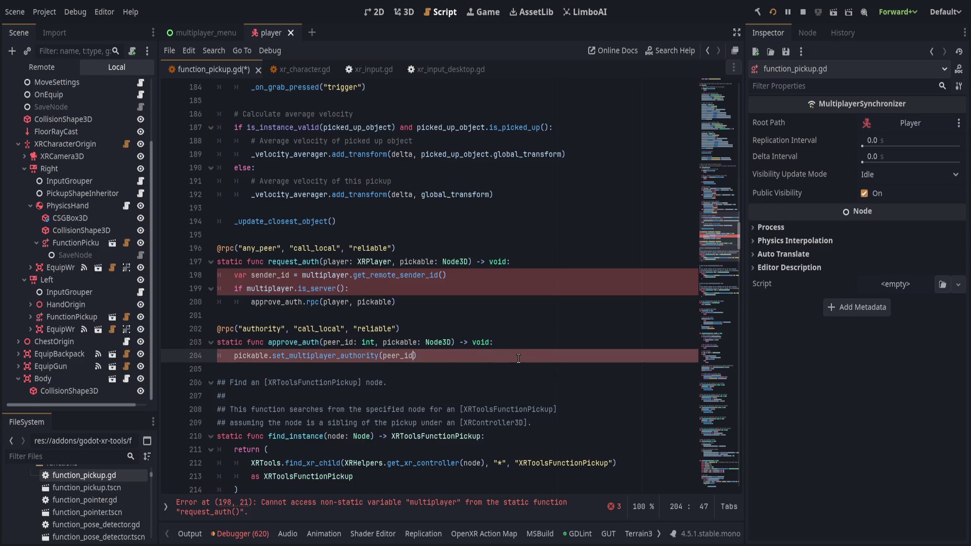
pyautogui.click(418, 355)
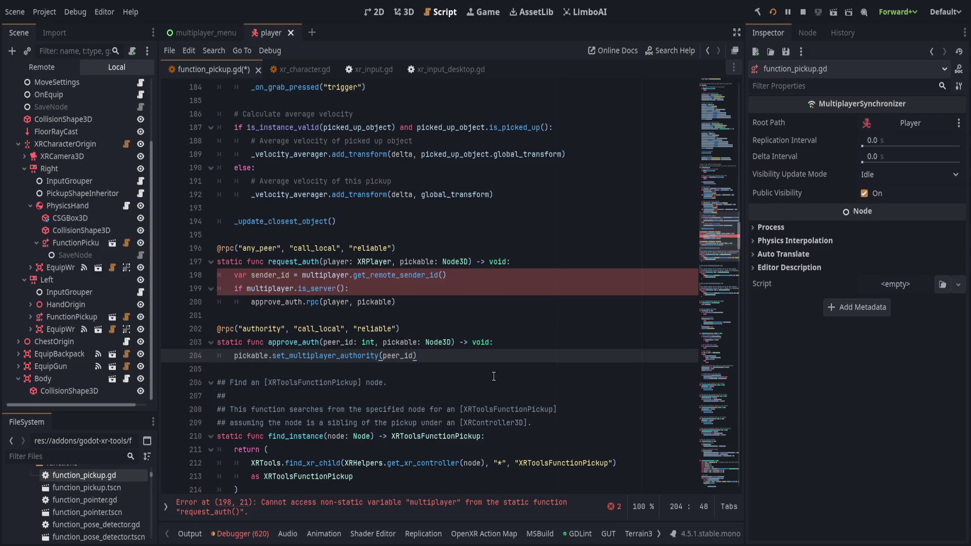
# Pass player.peer_id in the approve_auth.rpc call and add blank lines after approve_auth
pyautogui.click(352, 302)
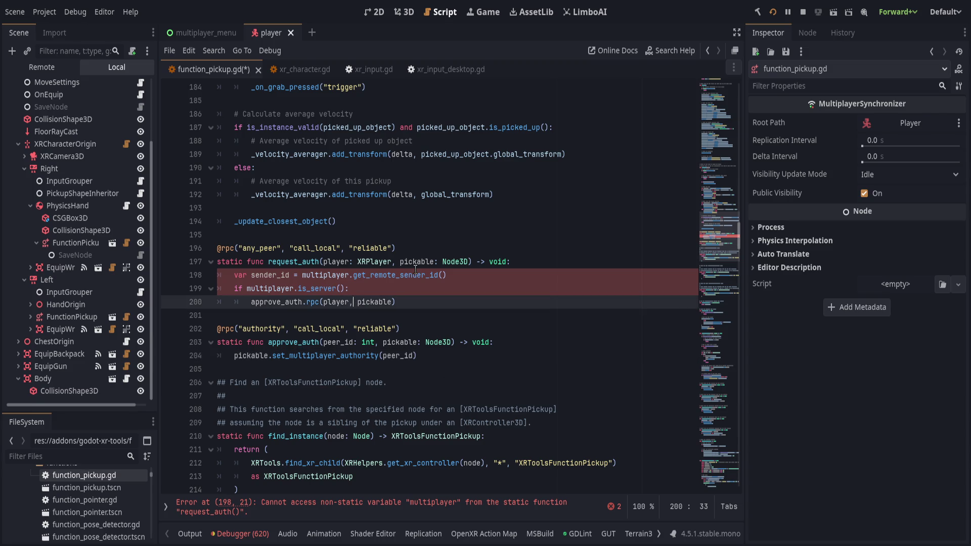
pyautogui.write('.peer_id')
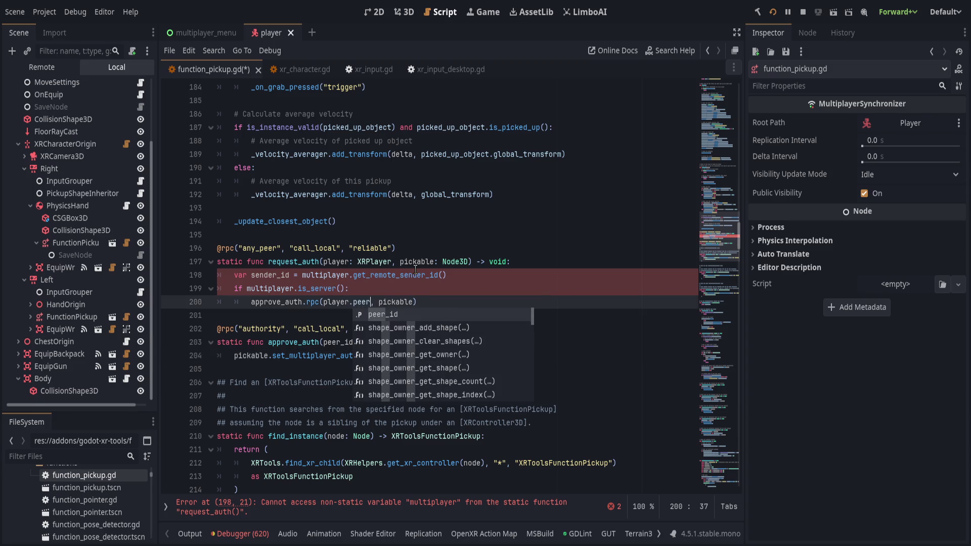
pyautogui.press('End')
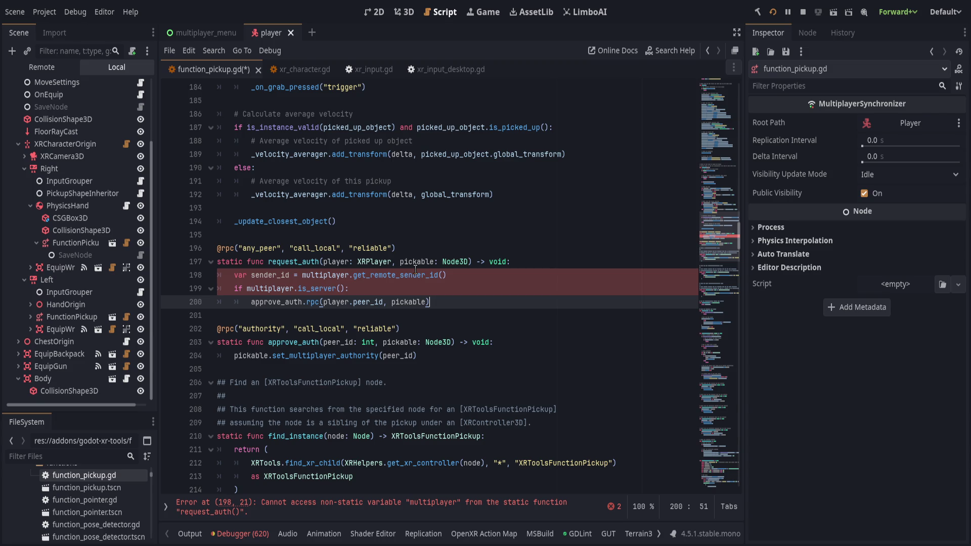
pyautogui.press('Down')
pyautogui.press('Down')
pyautogui.press('Down')
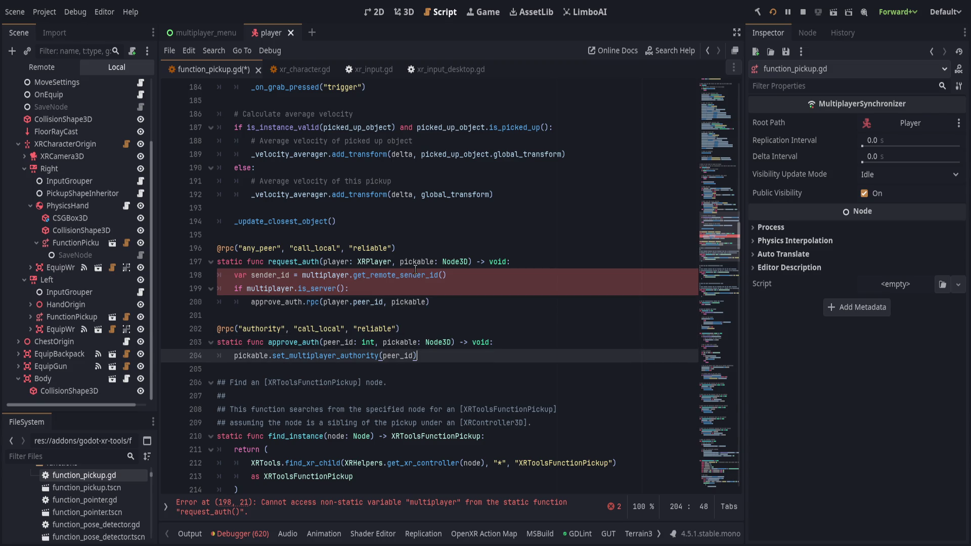
pyautogui.press('Return')
pyautogui.press('Return')
# Declare static func request_unauth(pickable: Node3D) -> void
pyautogui.write('static')
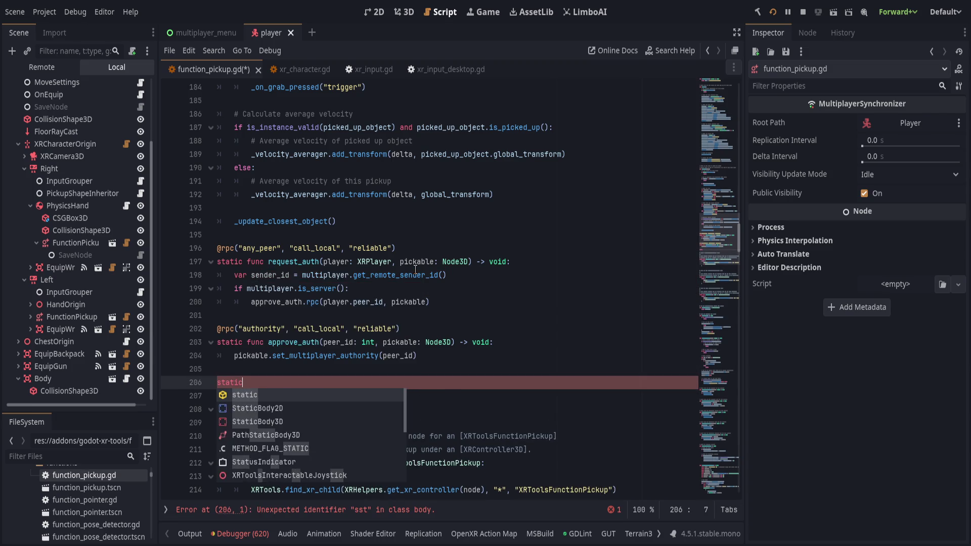
pyautogui.write(' func')
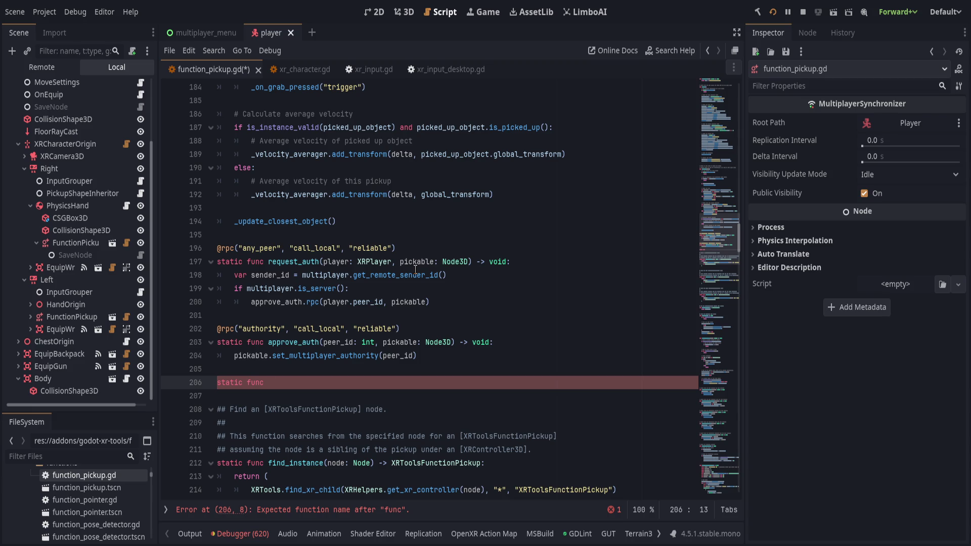
pyautogui.write('request_')
pyautogui.write('unauth')
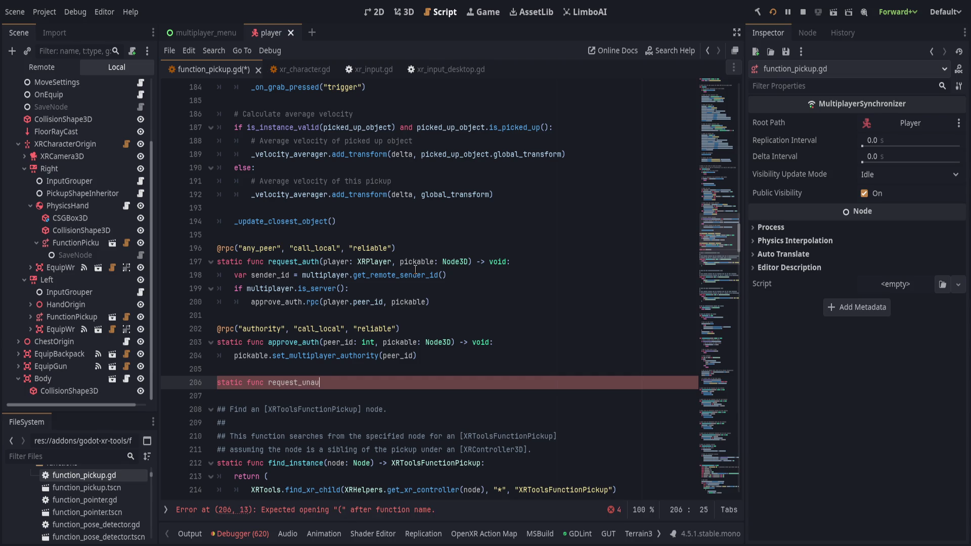
pyautogui.write('(pickab')
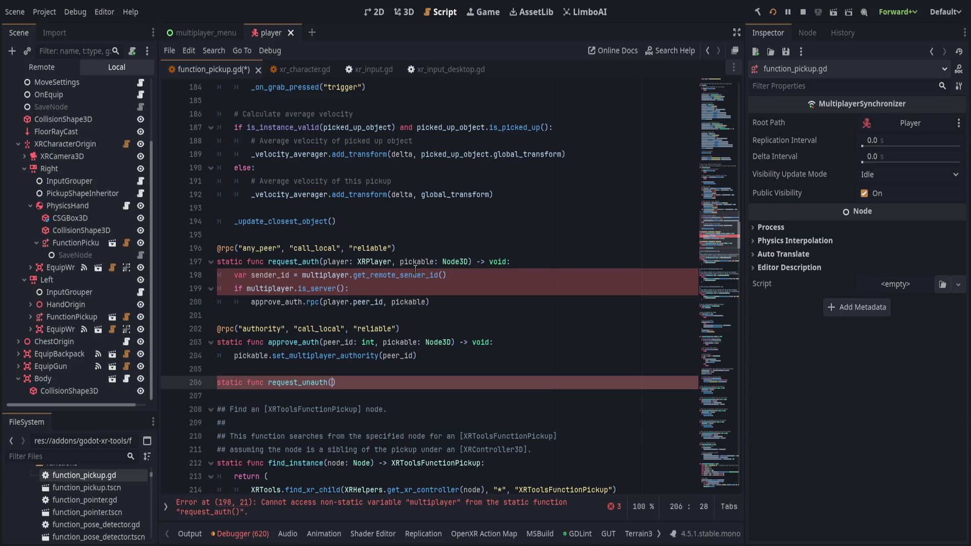
pyautogui.write('le: Node3D) ')
pyautogui.write('-> void:')
pyautogui.press('Return')
# Give request_unauth the body 'if multiplayer.is_server(): pickable.set_multiplayer_authority(1)'
pyautogui.write('if ')
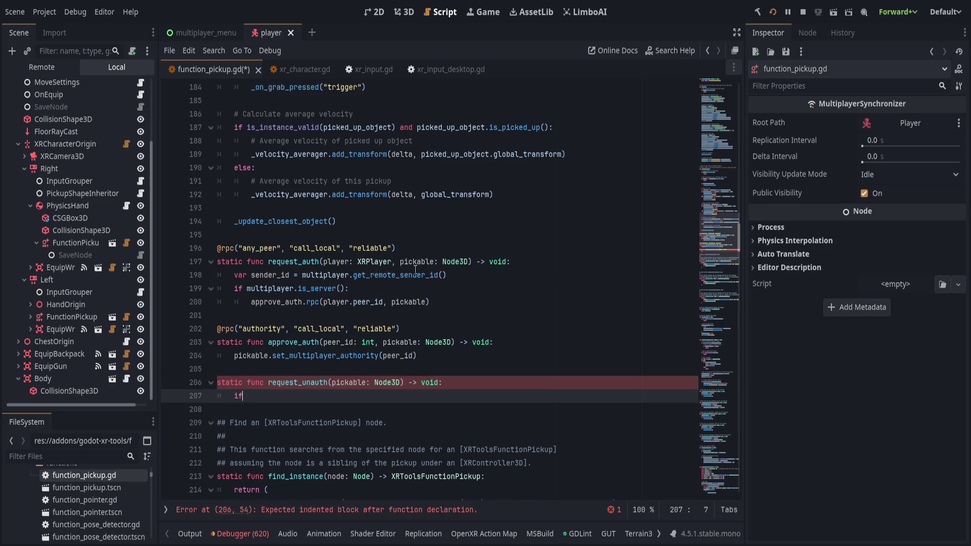
pyautogui.write('multip')
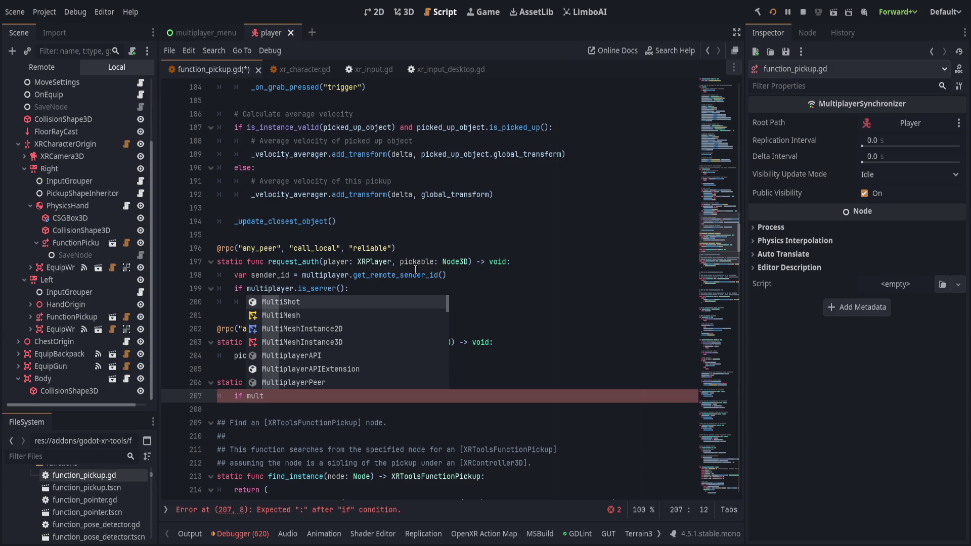
pyautogui.write('layer.is_server')
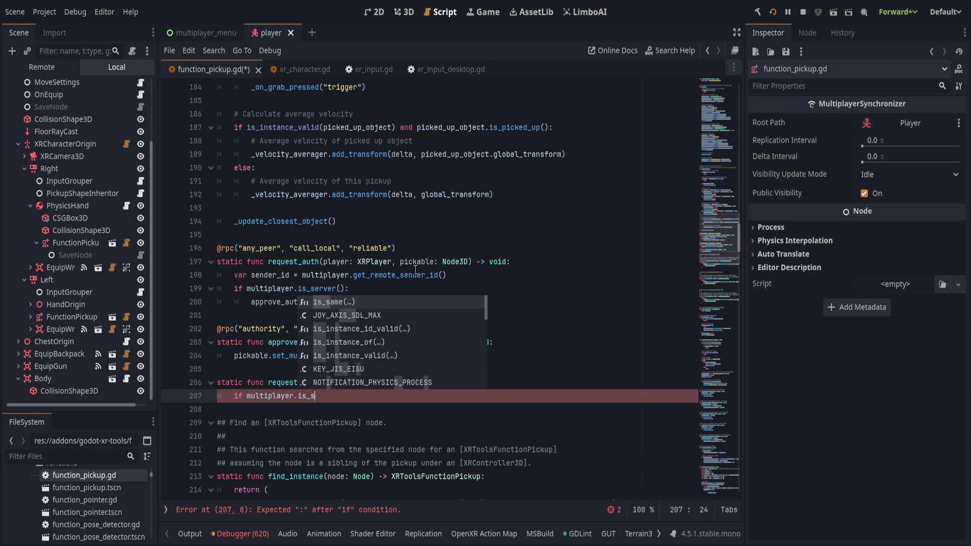
pyautogui.press('Return')
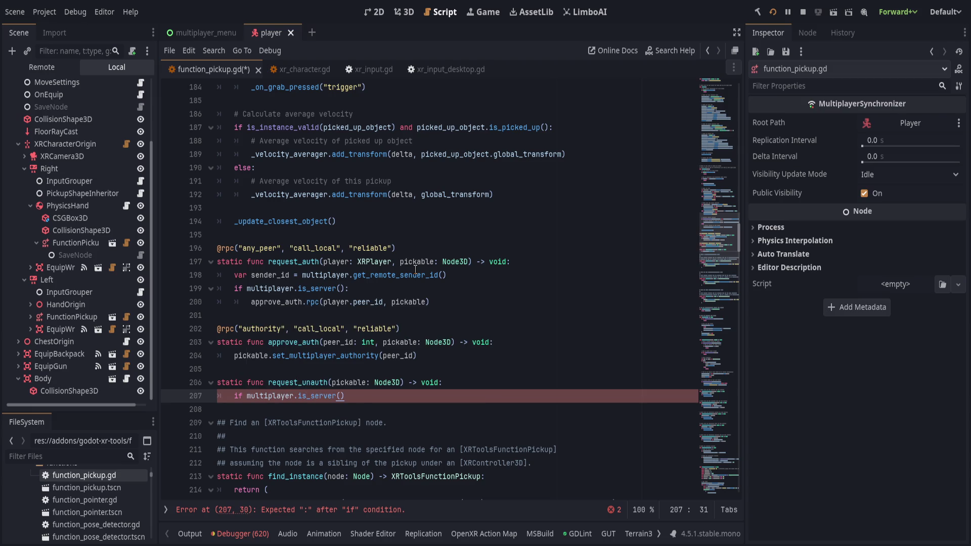
pyautogui.write(':')
pyautogui.press('Return')
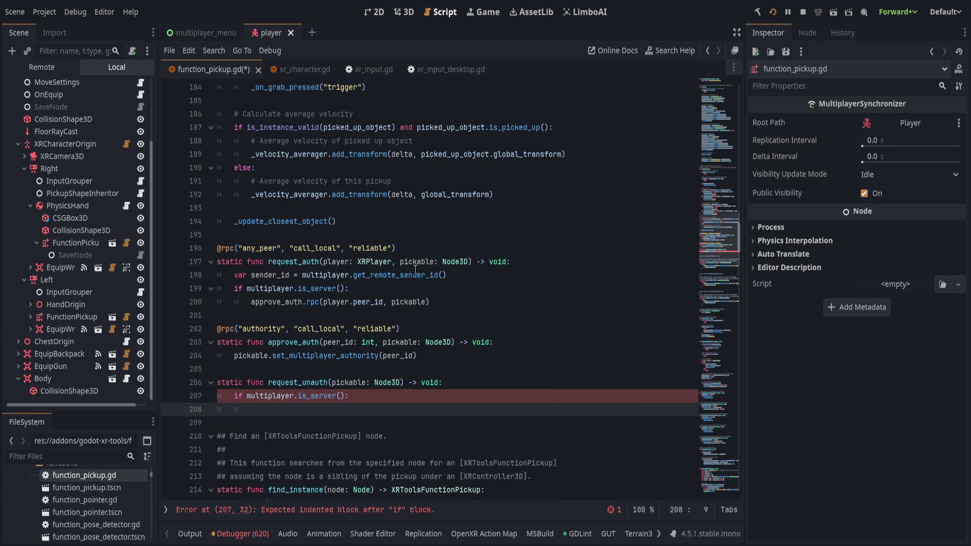
pyautogui.write('pick')
pyautogui.press('Return')
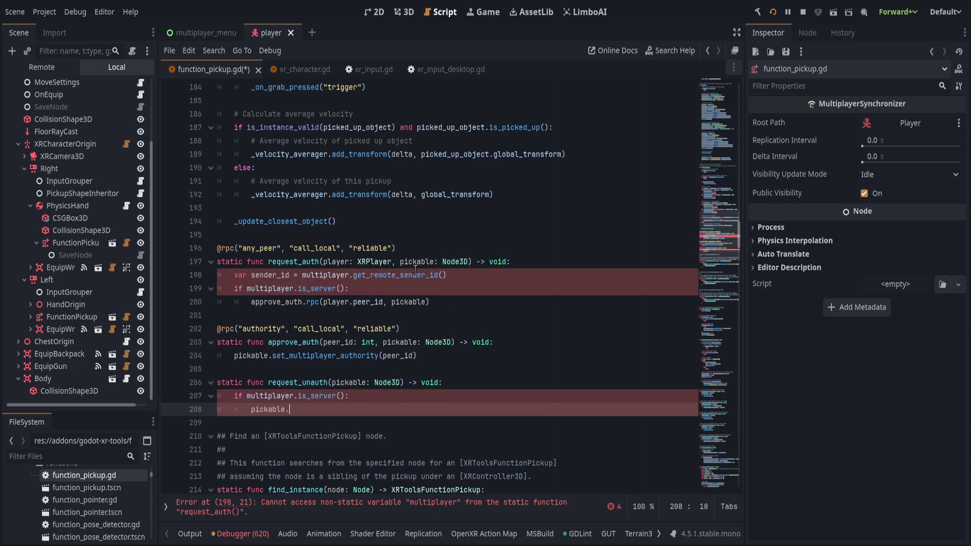
pyautogui.write('.set_mul')
pyautogui.press('Return')
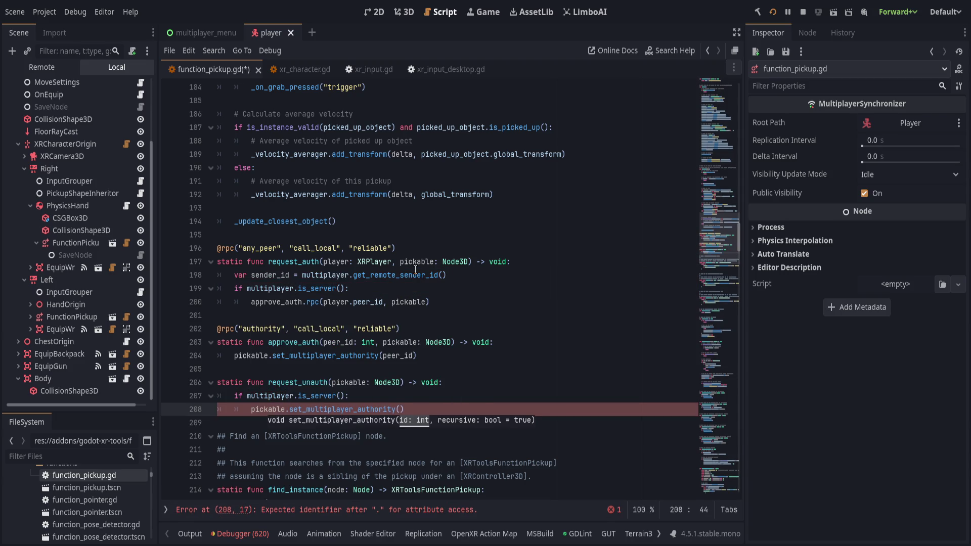
pyautogui.write('pi')
pyautogui.press('BackSpace')
pyautogui.press('BackSpace')
pyautogui.write('1')
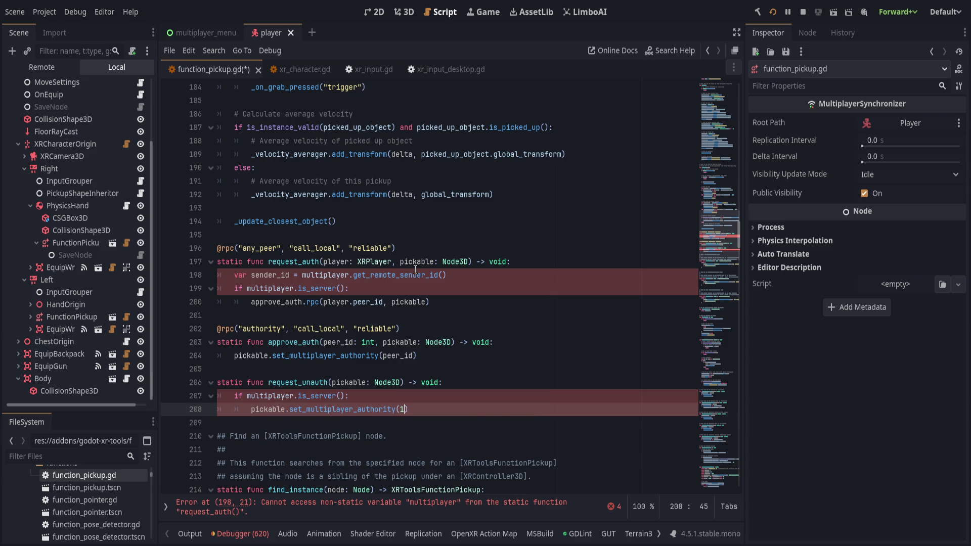
pyautogui.click(387, 385)
pyautogui.click(394, 393)
pyautogui.click(404, 380)
pyautogui.press('Home')
pyautogui.press('Return')
pyautogui.press('Up')
pyautogui.write('@rpc')
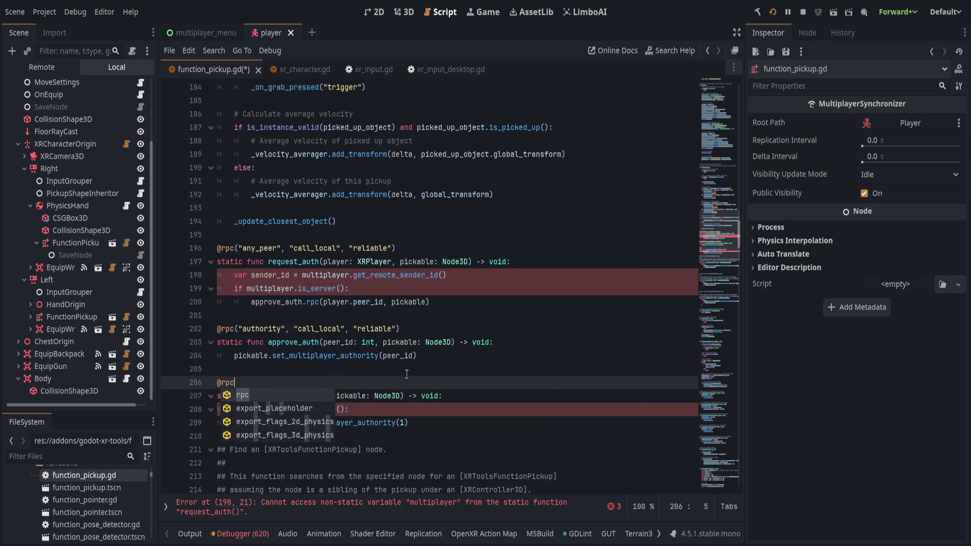
pyautogui.write('("auth')
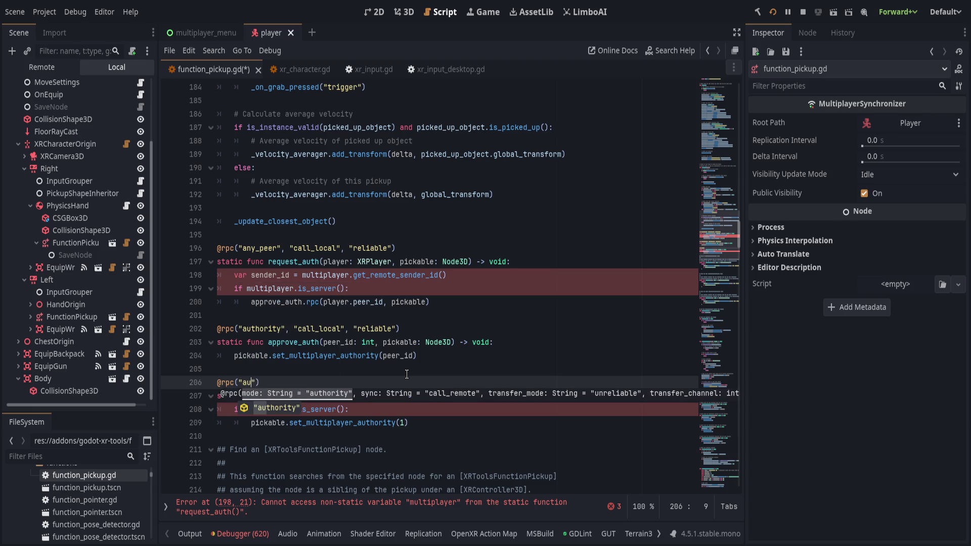
pyautogui.press('BackSpace')
pyautogui.press('BackSpace')
pyautogui.press('BackSpace')
pyautogui.write('any')
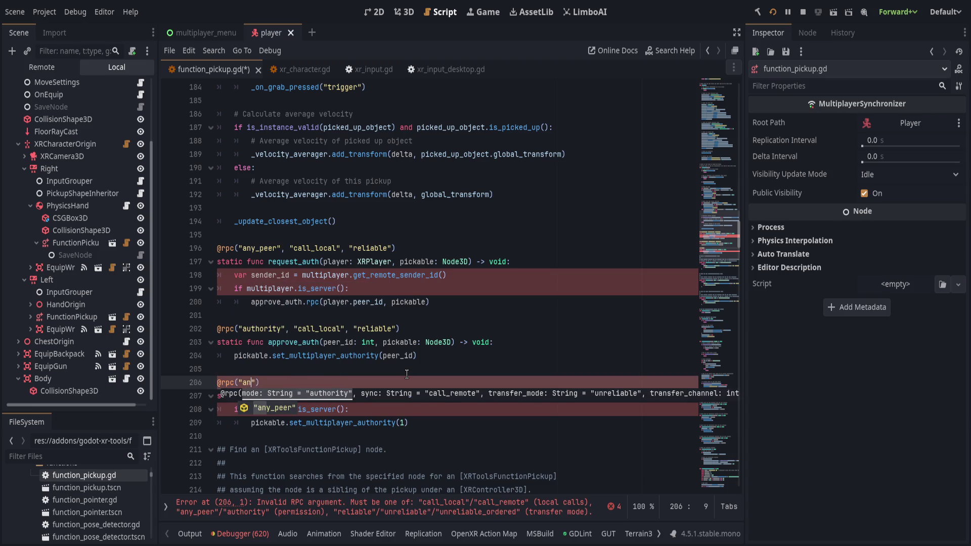
pyautogui.press('Return')
pyautogui.write(', ')
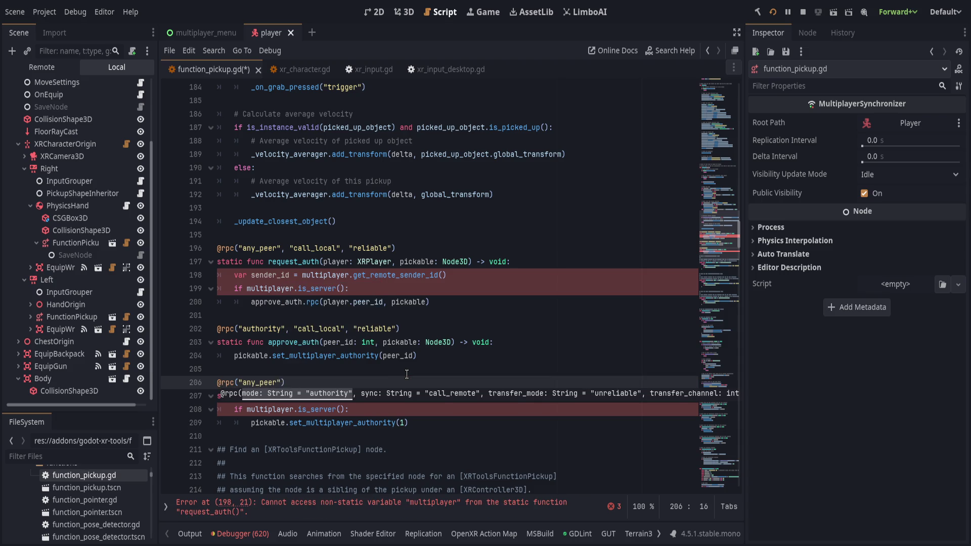
pyautogui.write('"call')
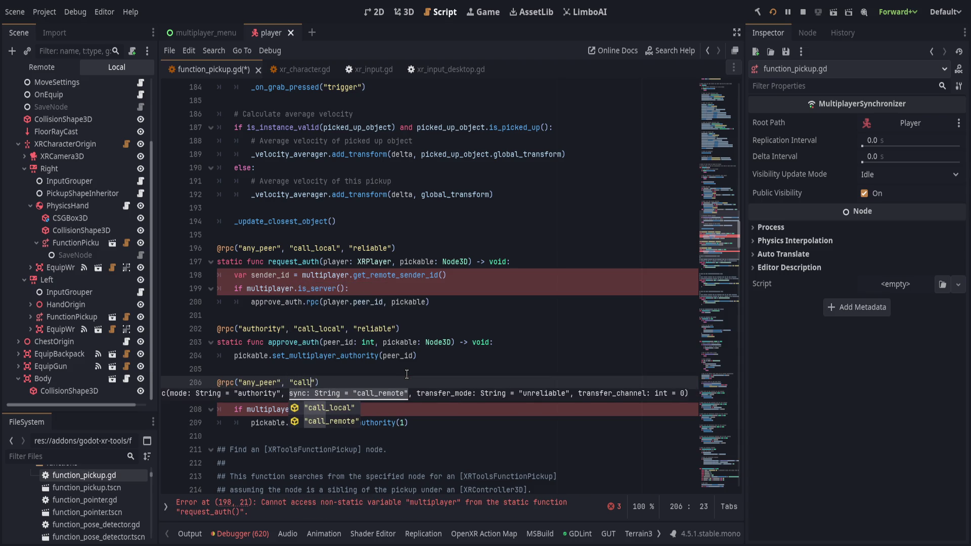
pyautogui.press('Return')
pyautogui.write(', "rel')
pyautogui.press('Return')
pyautogui.press('Right')
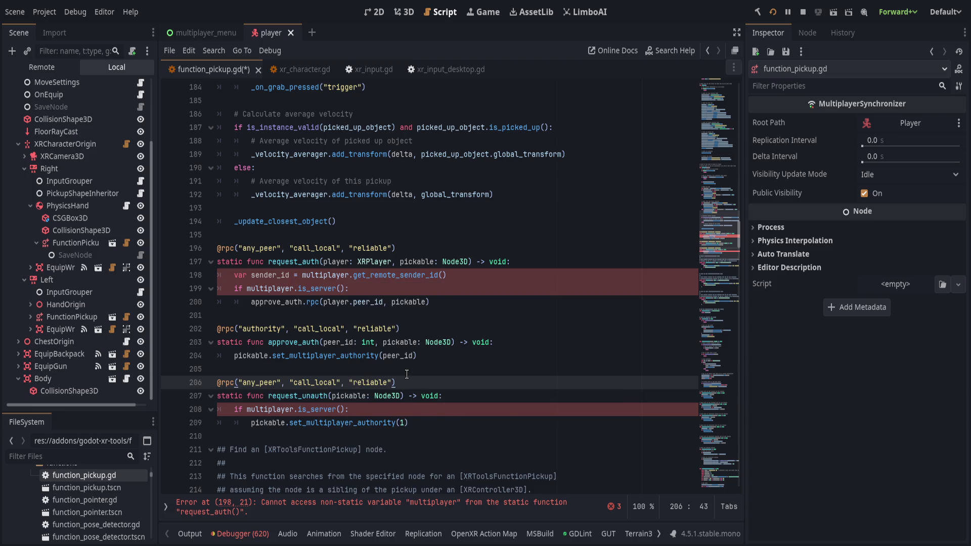
# Save the script and jump to the line flagged by the error
pyautogui.click(488, 404)
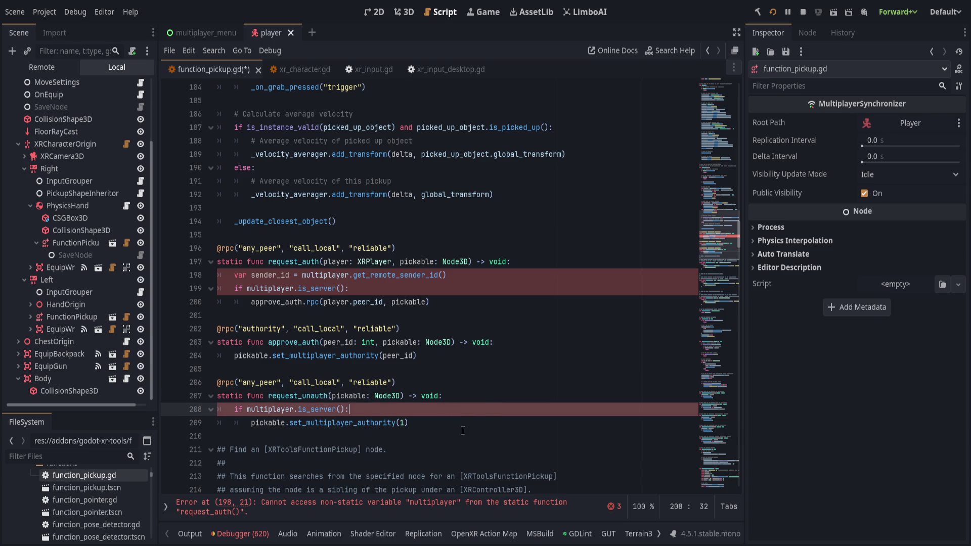
pyautogui.click(475, 389)
pyautogui.hotkey('ctrl', 's')
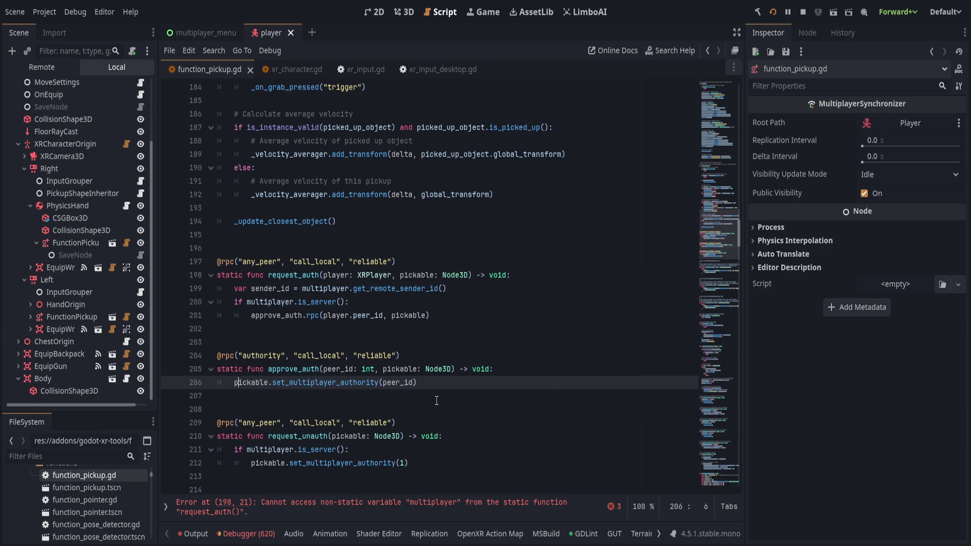
pyautogui.scroll(-1, 382, 407)
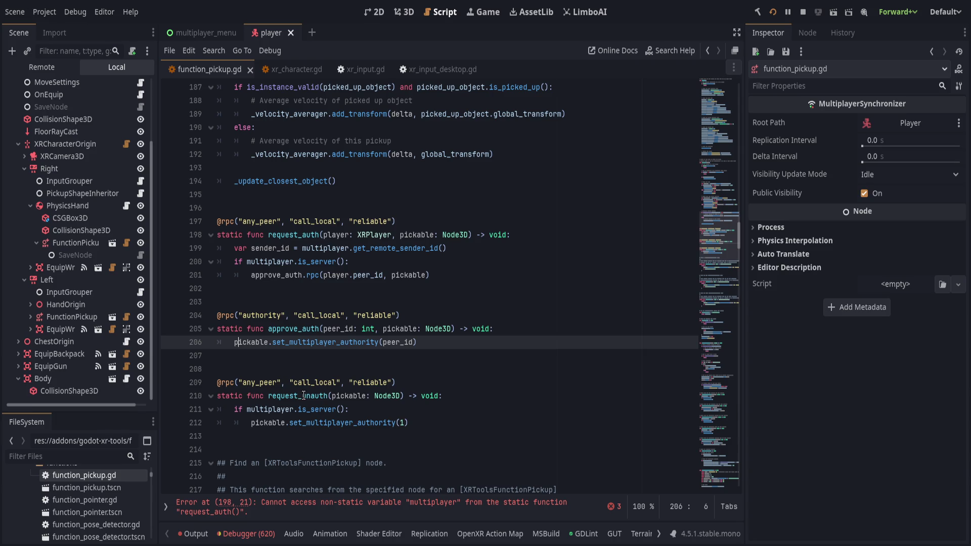
pyautogui.click(349, 509)
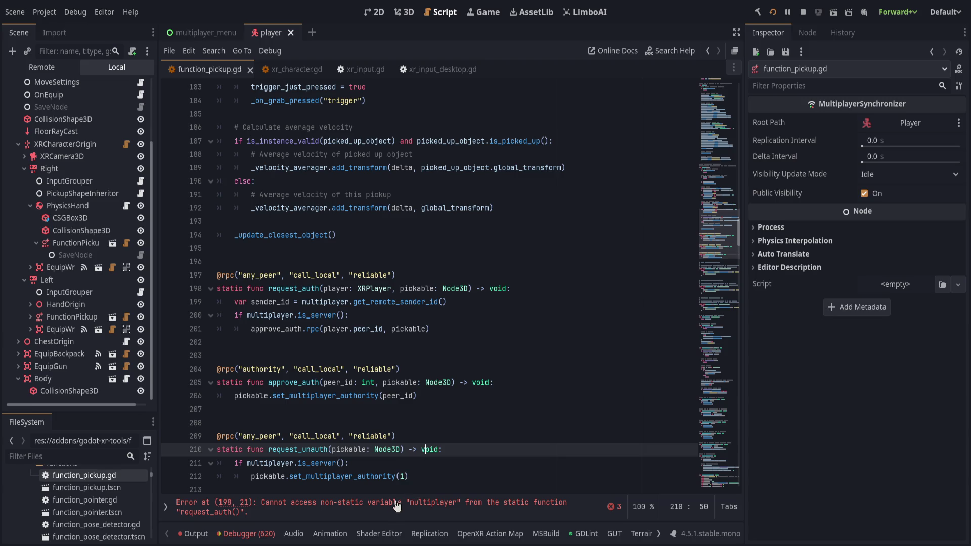
# Check the multiplayer reference in request_auth and select its static keyword
pyautogui.click(317, 304)
pyautogui.doubleClick(316, 304)
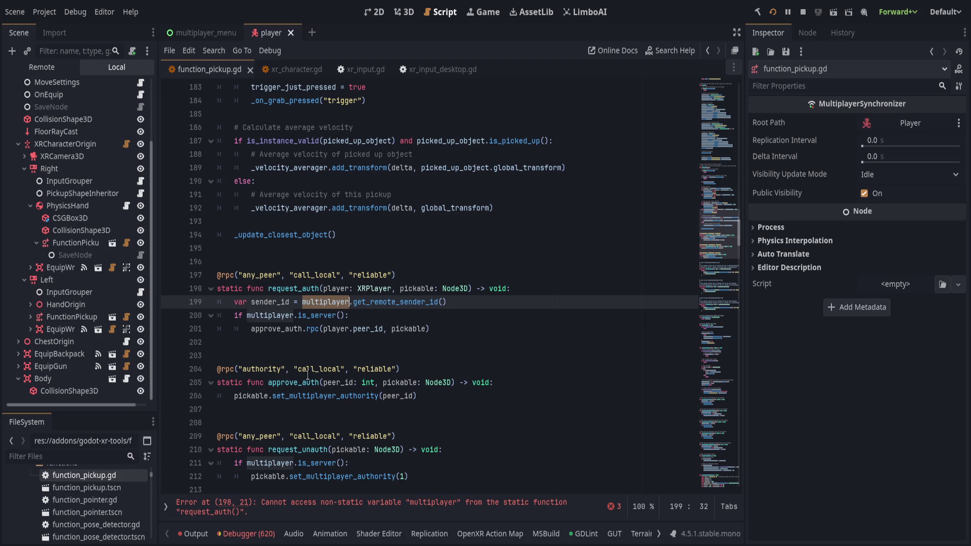
pyautogui.moveTo(249, 288); pyautogui.dragTo(212, 293)
pyautogui.press('BackSpace')
pyautogui.moveTo(248, 382); pyautogui.dragTo(173, 389)
pyautogui.press('BackSpace')
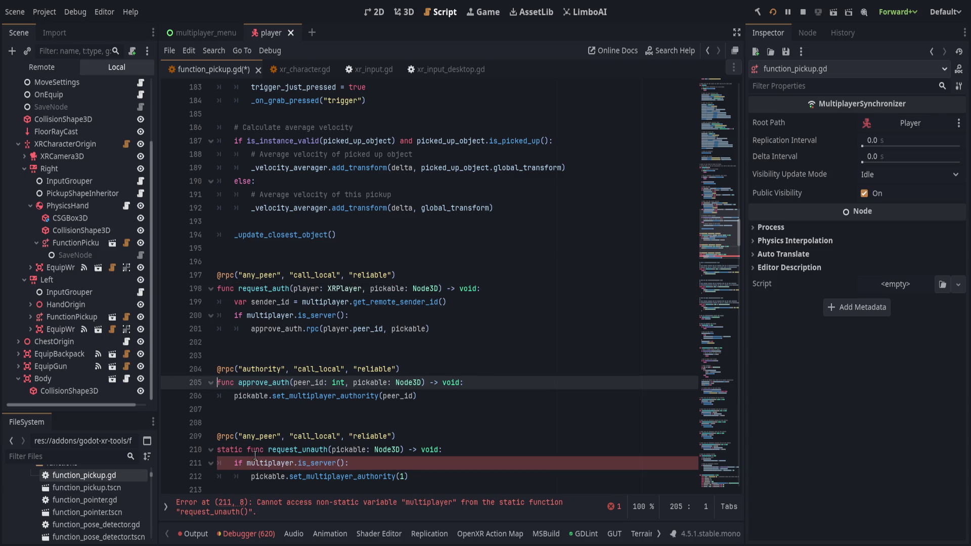
pyautogui.moveTo(247, 450); pyautogui.dragTo(215, 451)
pyautogui.press('BackSpace')
pyautogui.click(425, 420)
pyautogui.hotkey('ctrl', 's')
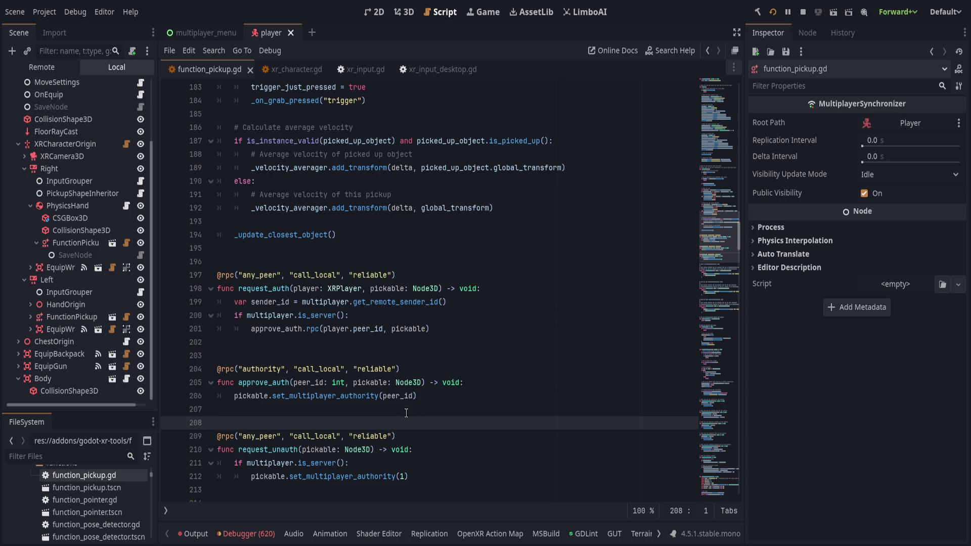
pyautogui.doubleClick(305, 289)
pyautogui.click(530, 303)
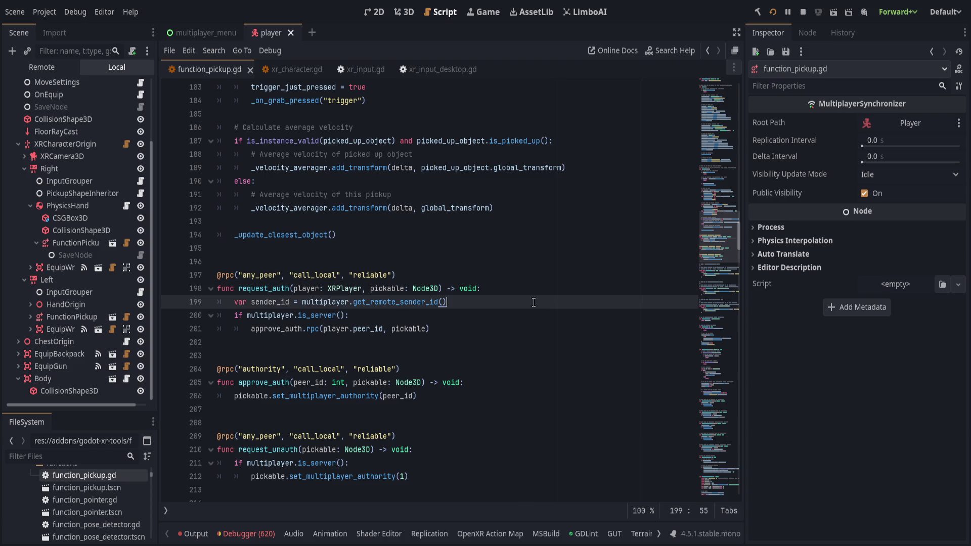
pyautogui.hotkey('ctrl', 'shift', 'k')
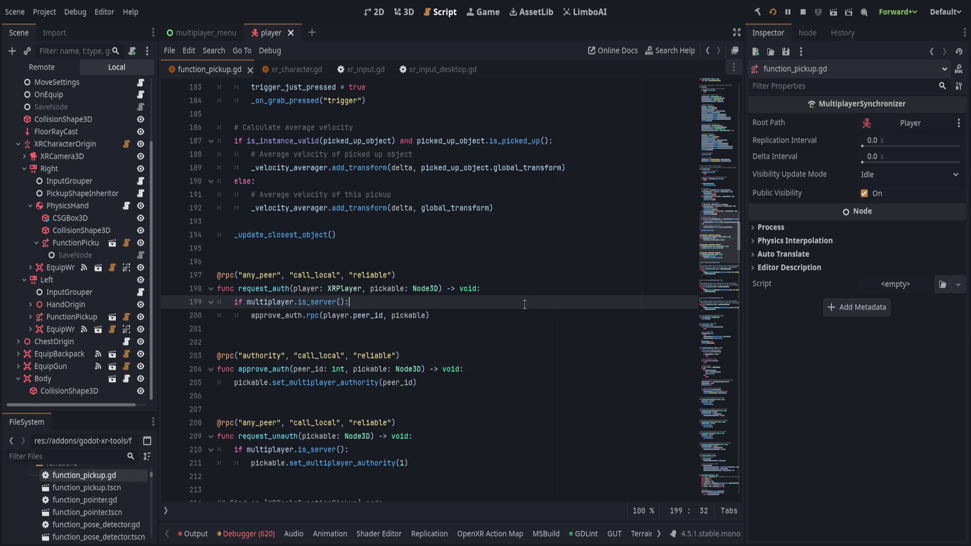
pyautogui.hotkey('ctrl', 's')
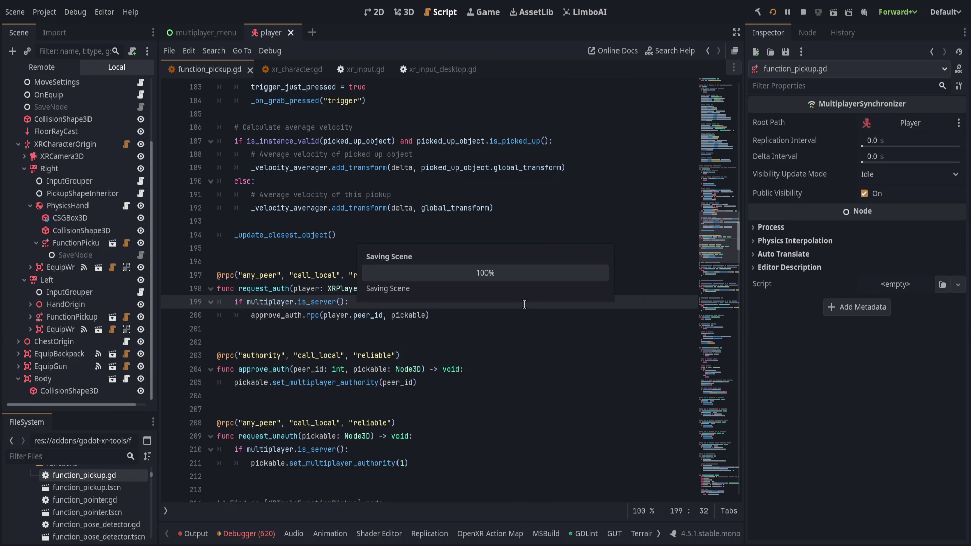
pyautogui.press('Home')
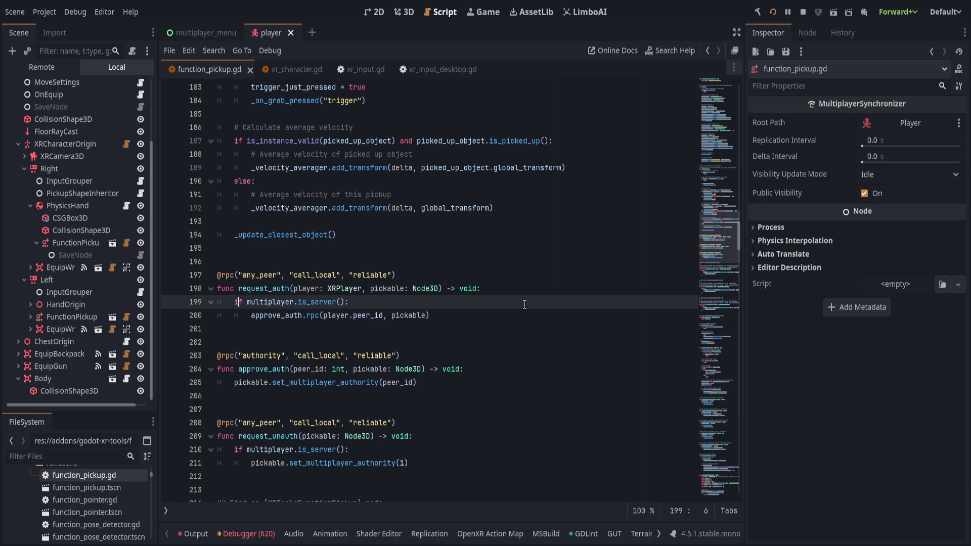
pyautogui.doubleClick(270, 315)
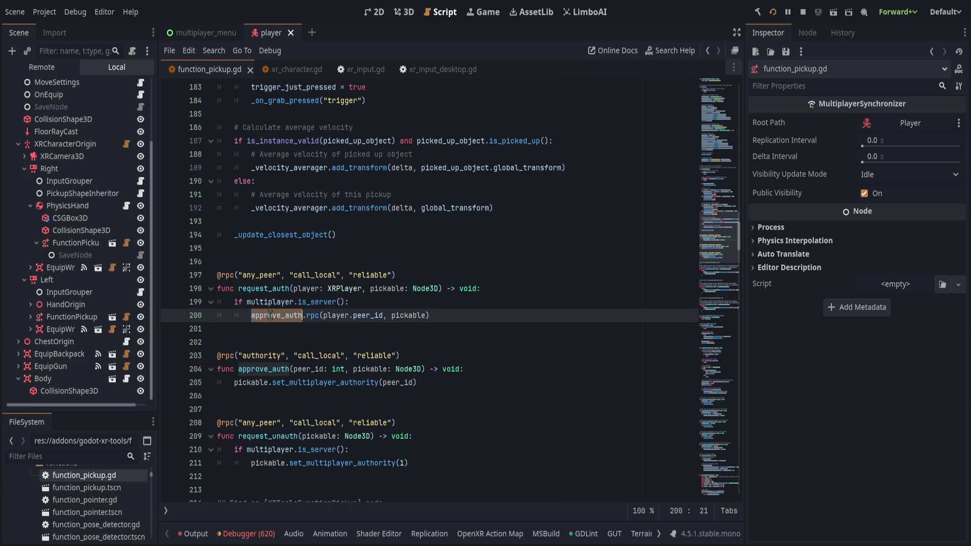
pyautogui.click(311, 316)
pyautogui.doubleClick(312, 315)
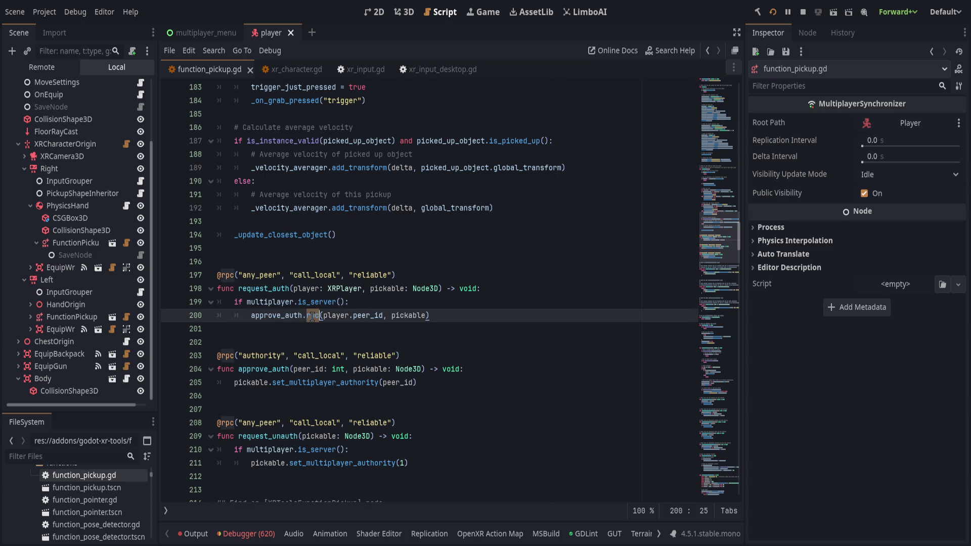
pyautogui.click(517, 321)
pyautogui.scroll(3, 86, 357)
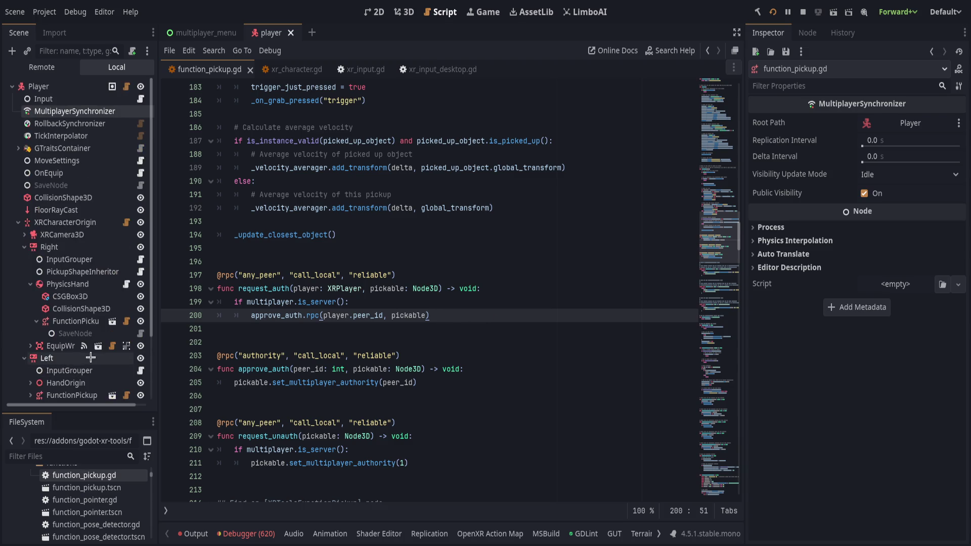
pyautogui.click(445, 122)
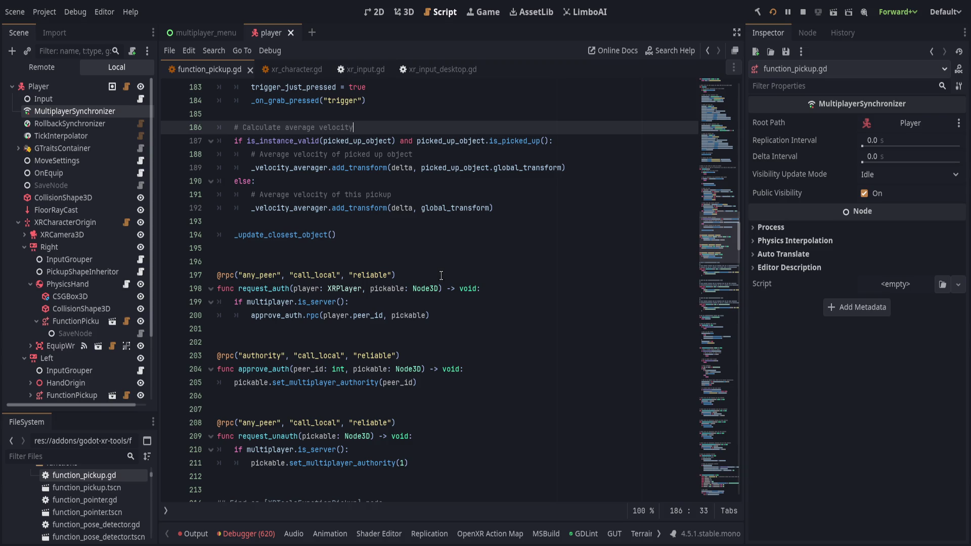
pyautogui.click(497, 380)
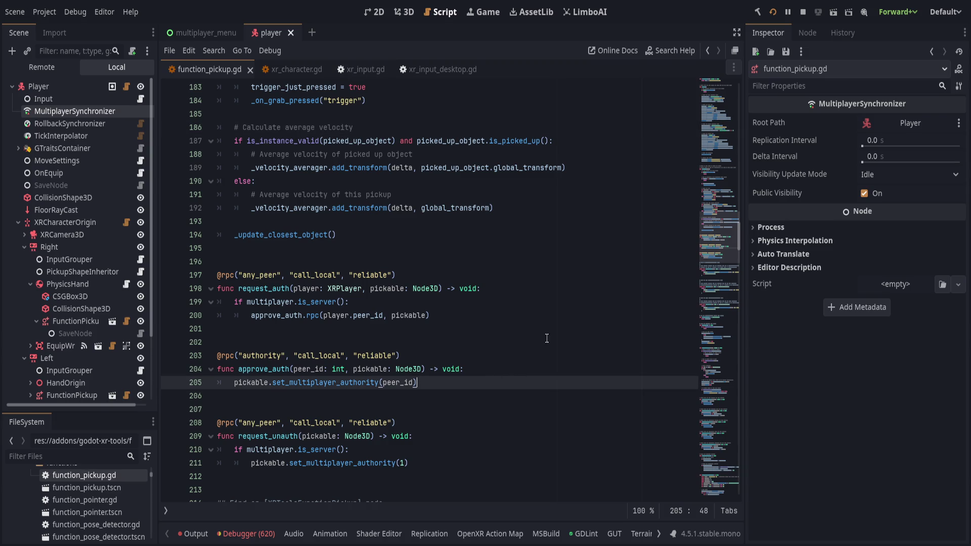
pyautogui.press('Return')
pyautogui.write('pickable.')
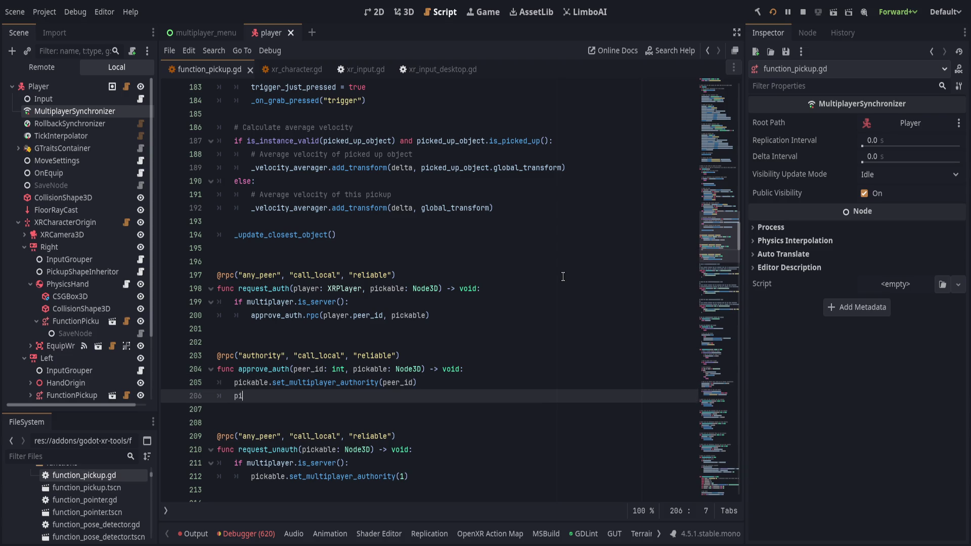
pyautogui.write('setmul')
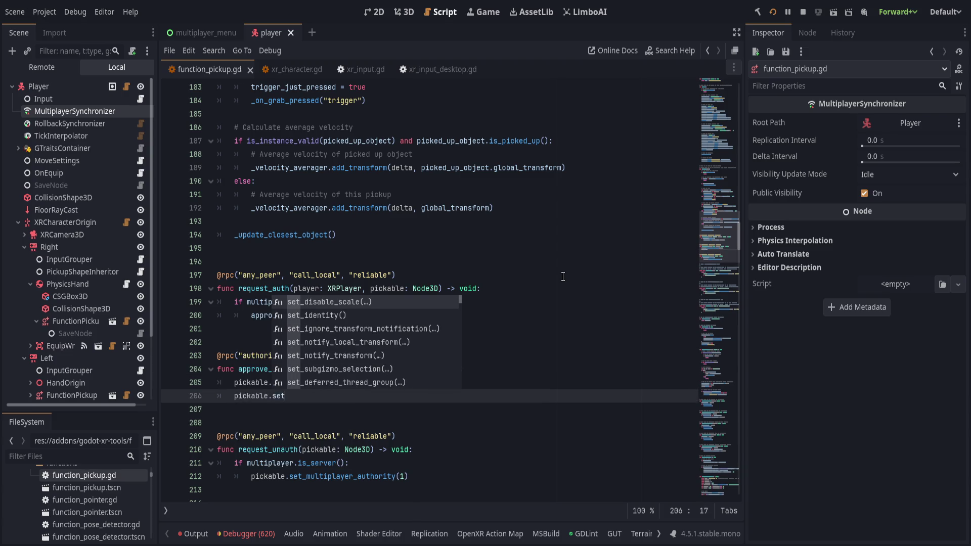
pyautogui.press('BackSpace')
pyautogui.press('BackSpace')
pyautogui.press('BackSpace')
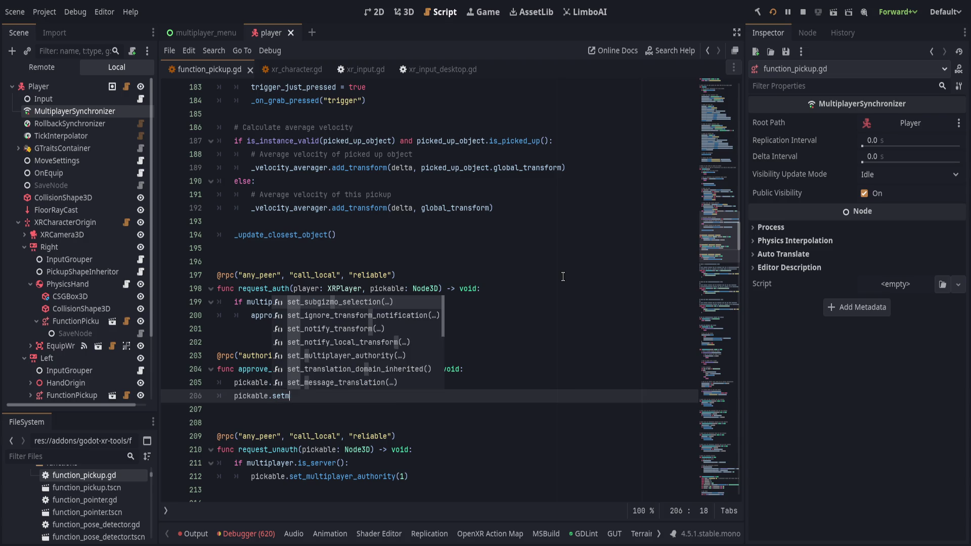
pyautogui.write('_multiplayer_authority(peer_id')
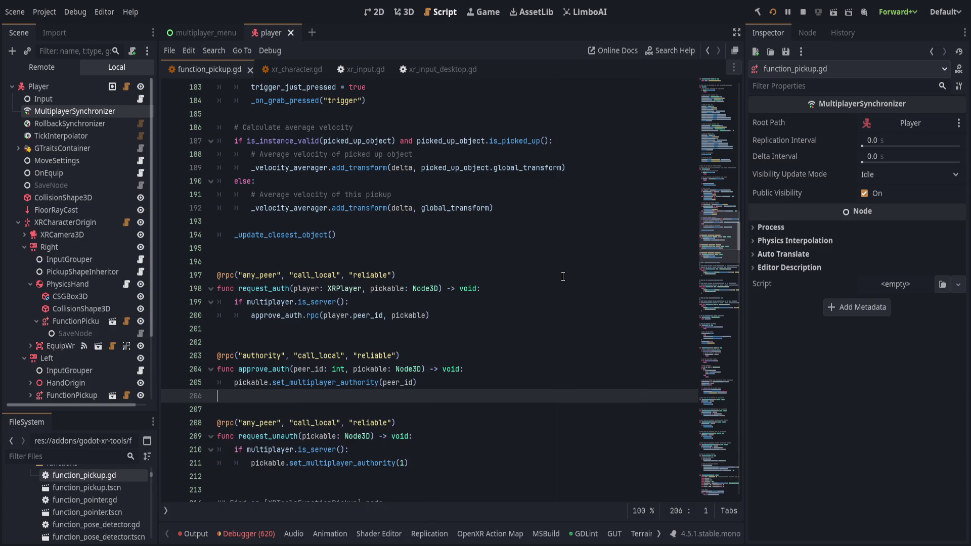
pyautogui.hotkey('ctrl', 'shift', 'k')
pyautogui.click(415, 383)
pyautogui.write(', true')
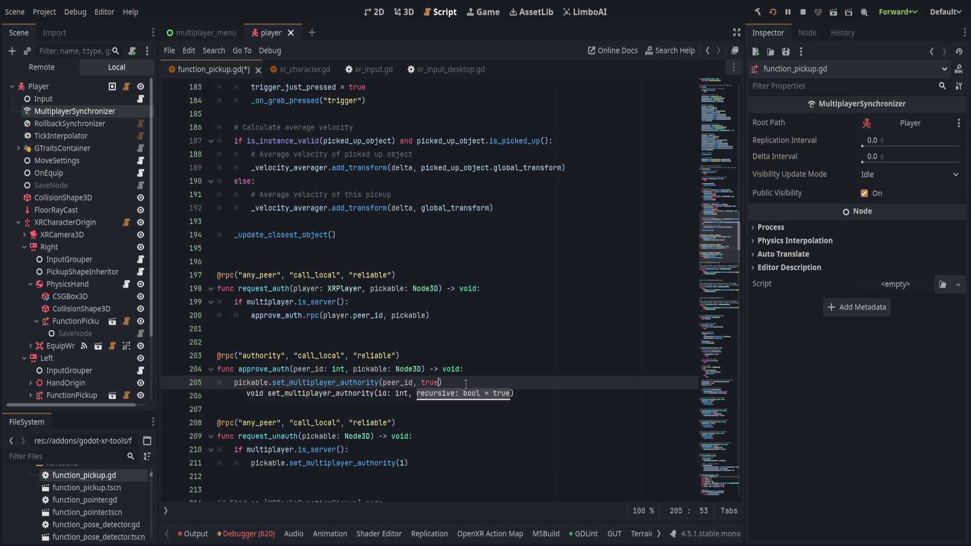
pyautogui.press('BackSpace')
pyautogui.press('BackSpace')
pyautogui.press('BackSpace')
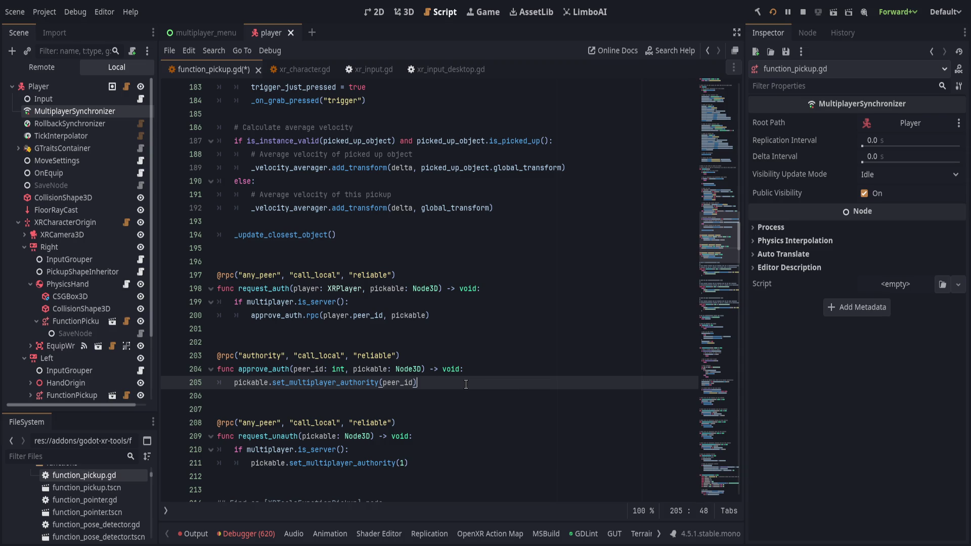
pyautogui.hotkey('ctrl', 's')
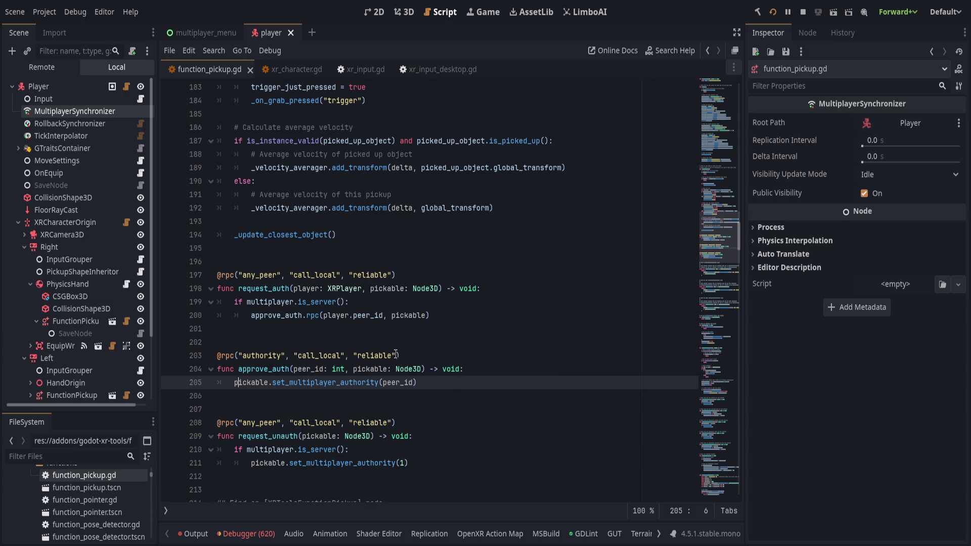
pyautogui.click(490, 383)
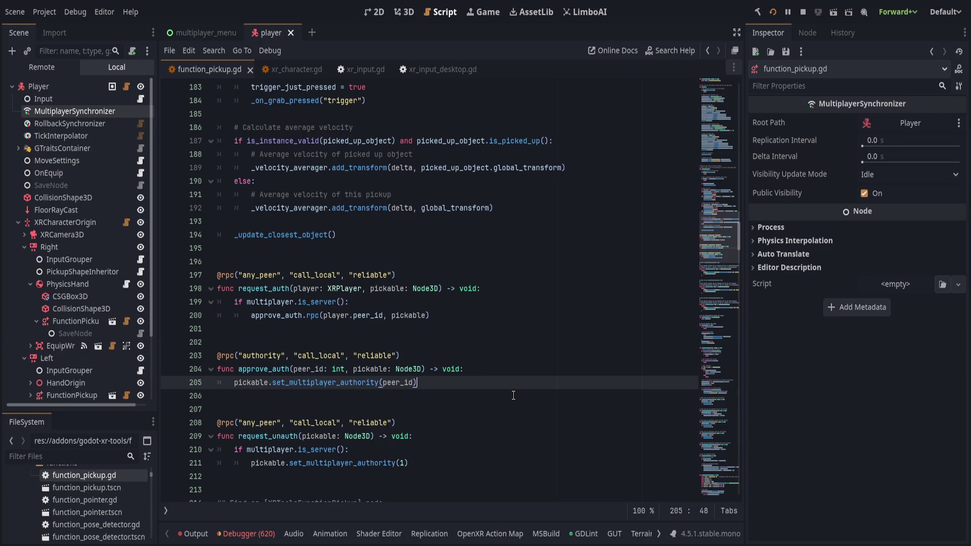
pyautogui.click(513, 393)
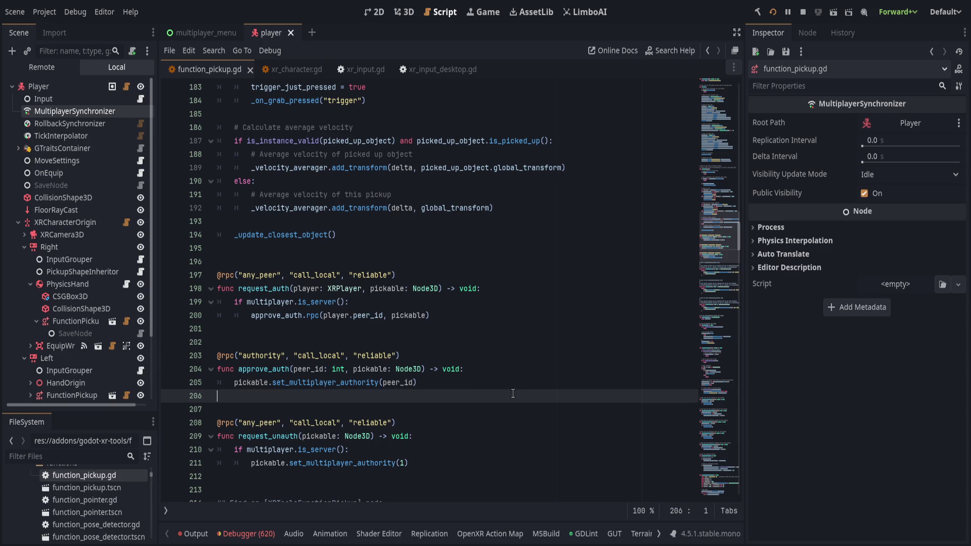
pyautogui.click(499, 380)
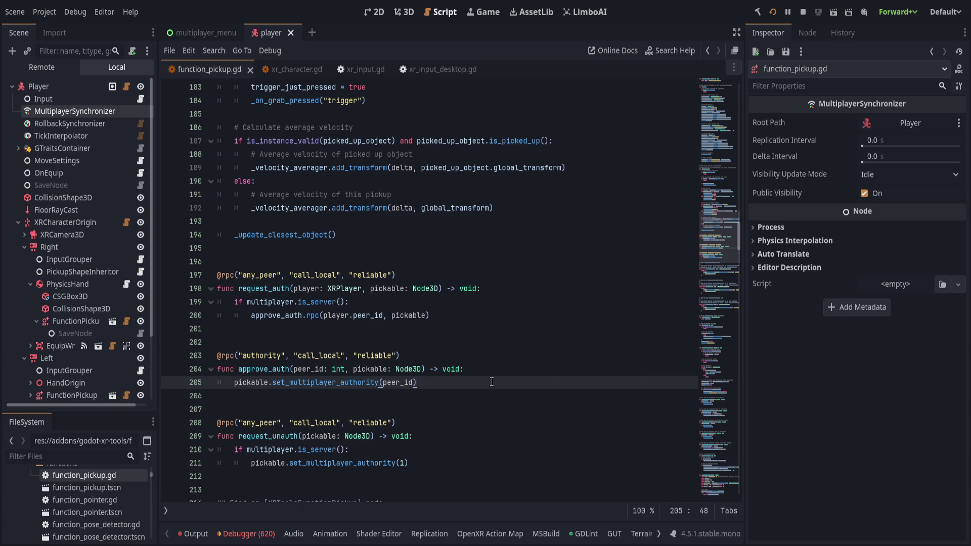
# Review the end of function_pickup.gd and the output log, then save it
pyautogui.scroll(-5, 492, 383)
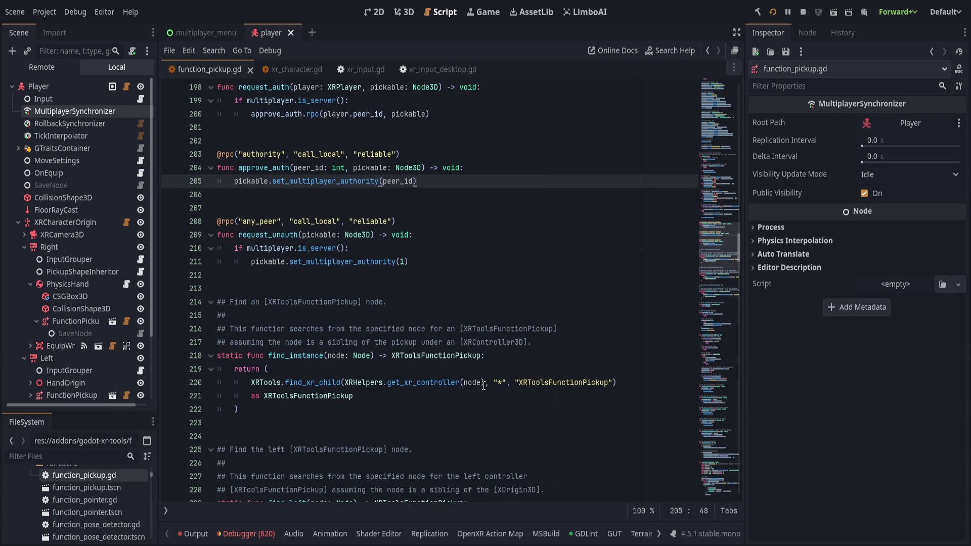
pyautogui.click(195, 534)
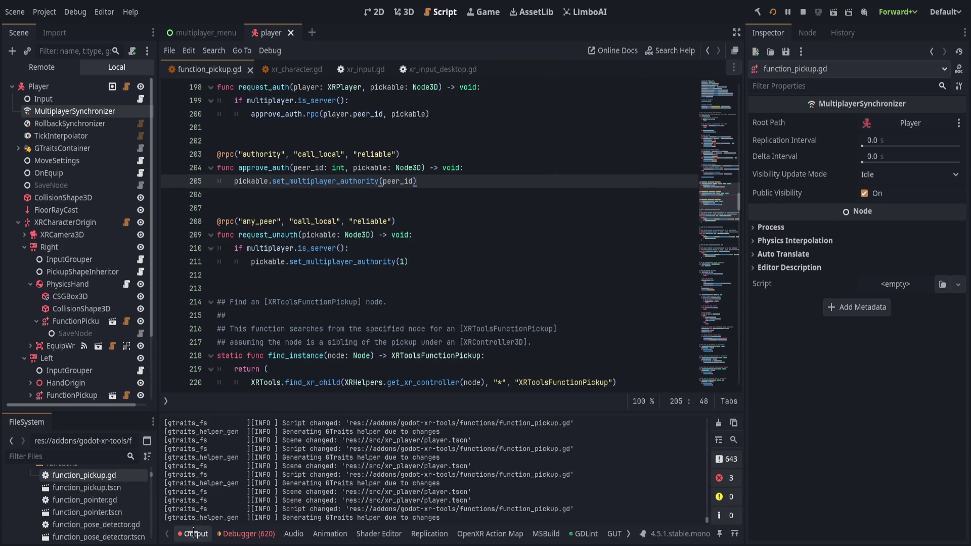
pyautogui.click(193, 534)
pyautogui.click(373, 396)
pyautogui.click(237, 409)
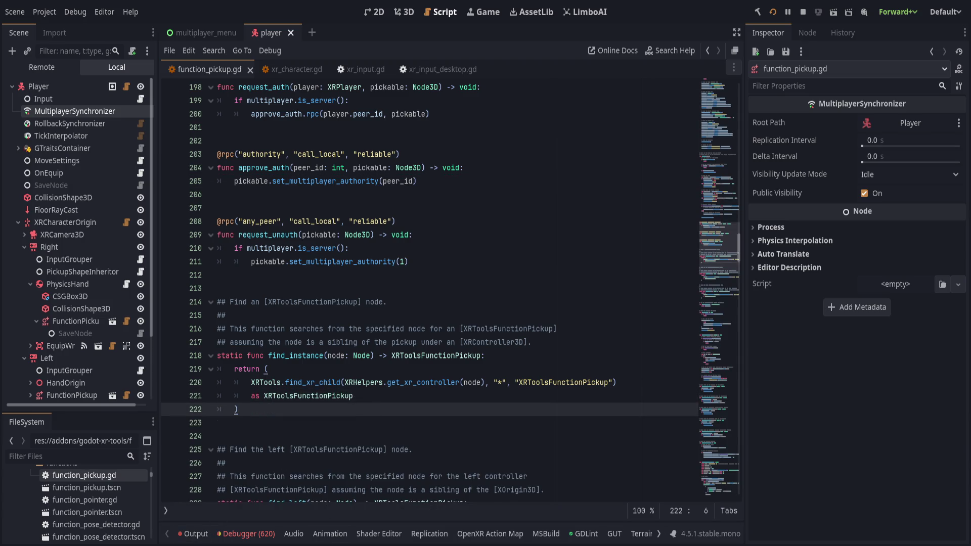
pyautogui.click(397, 327)
pyautogui.scroll(3, 447, 322)
pyautogui.hotkey('ctrl', 's')
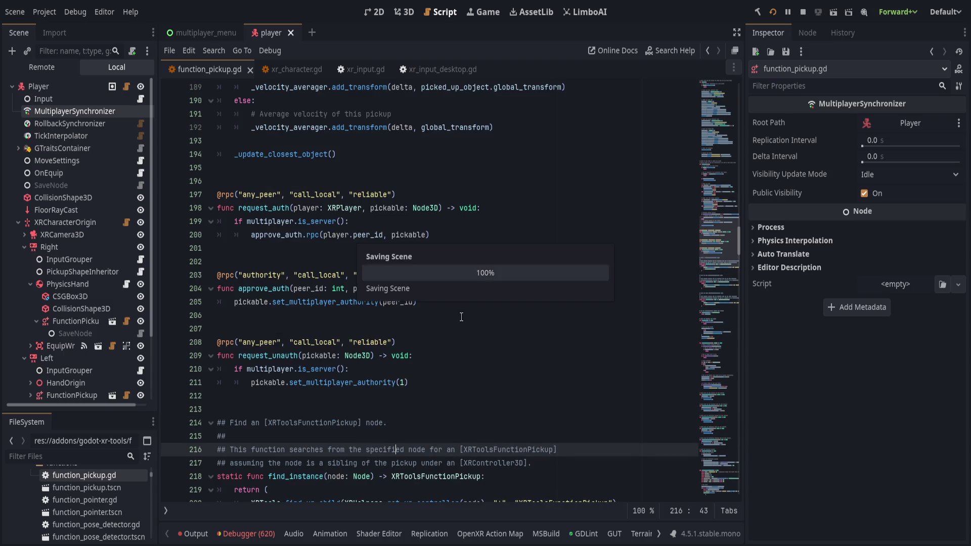
# Scroll to the top of the script and widen the scene tree panel
pyautogui.scroll(10, 462, 314)
pyautogui.scroll(15, 467, 312)
pyautogui.click(728, 96)
pyautogui.moveTo(728, 95)
pyautogui.mouseDown()
pyautogui.moveTo(708, 152)
pyautogui.moveTo(678, 334)
pyautogui.moveTo(552, 340)
pyautogui.mouseUp()
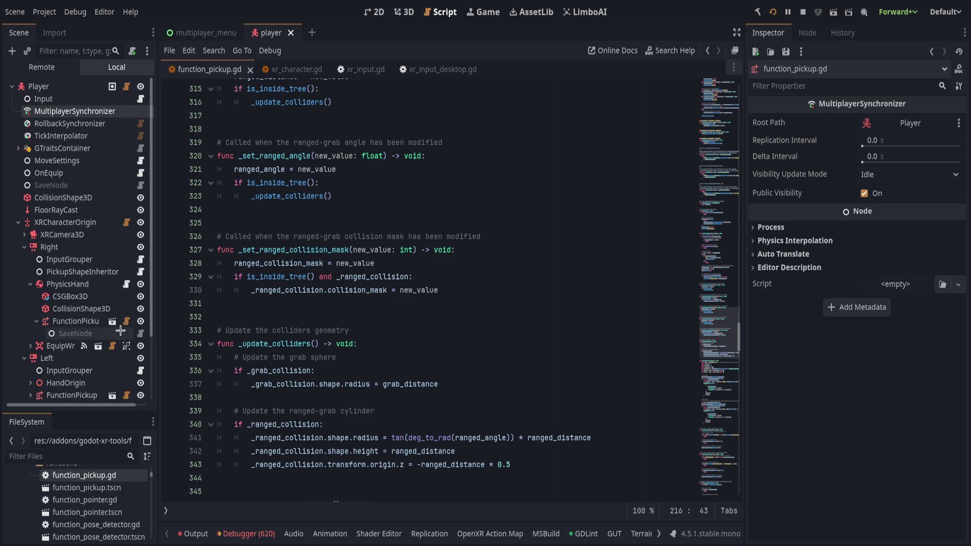
pyautogui.moveTo(157, 353); pyautogui.dragTo(169, 352)
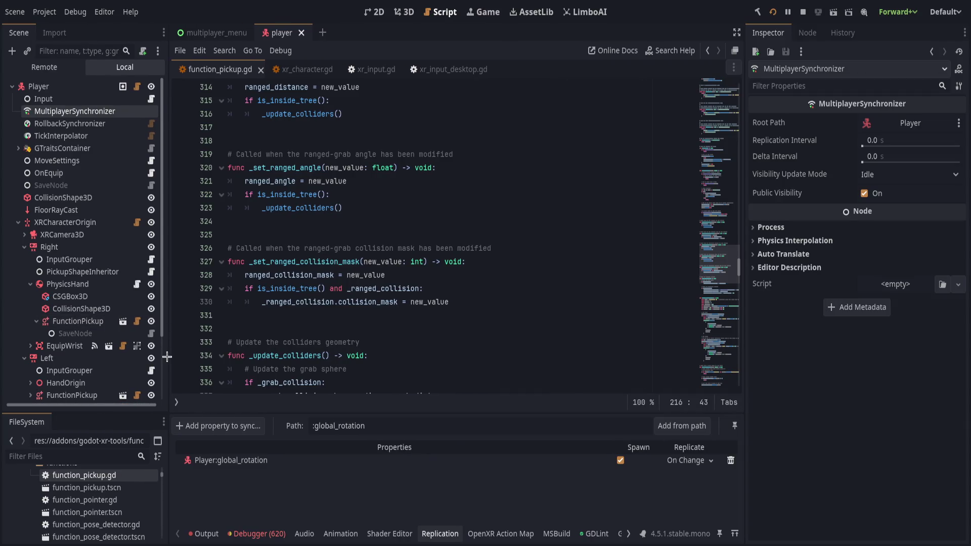
pyautogui.click(289, 329)
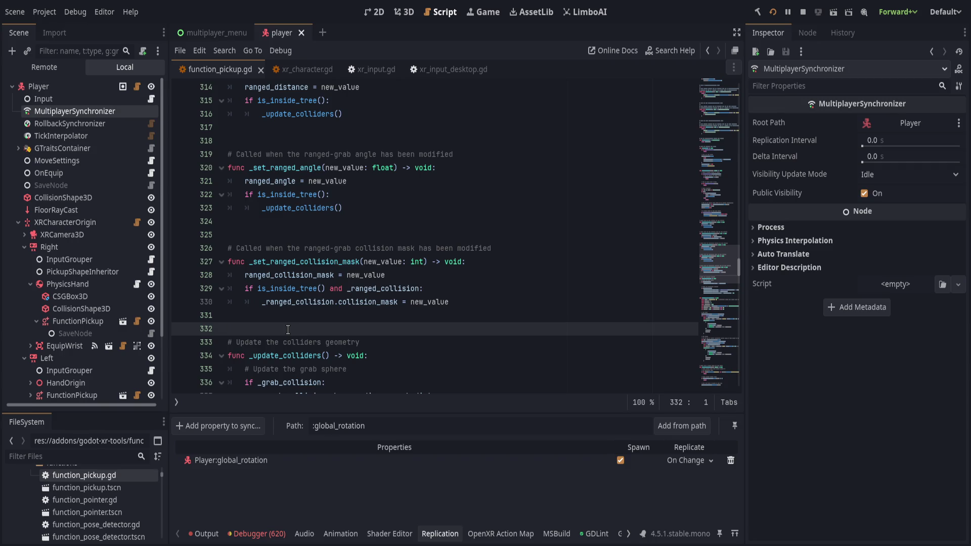
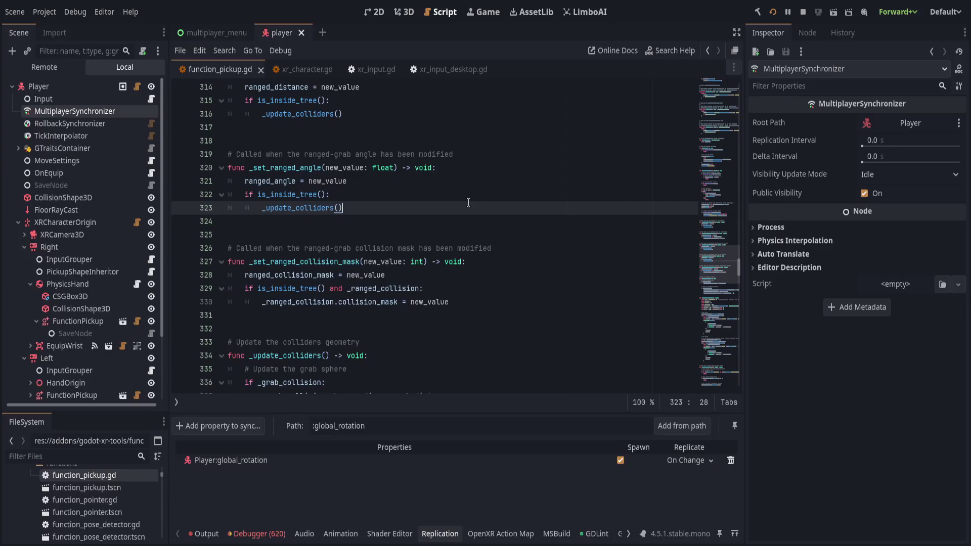
# Review the debugger errors from both game sessions, Session 1 and Session 2
pyautogui.press('Up')
pyautogui.press('Up')
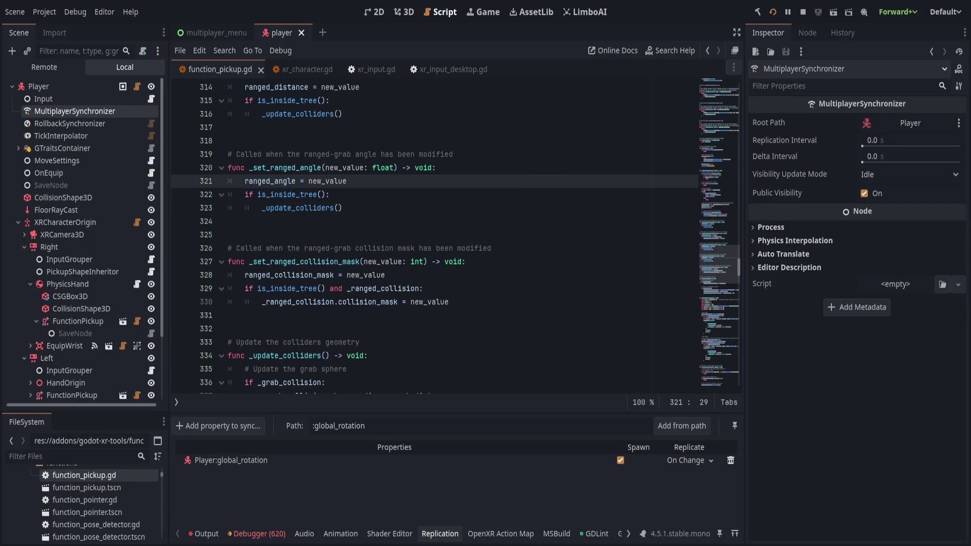
pyautogui.click(356, 235)
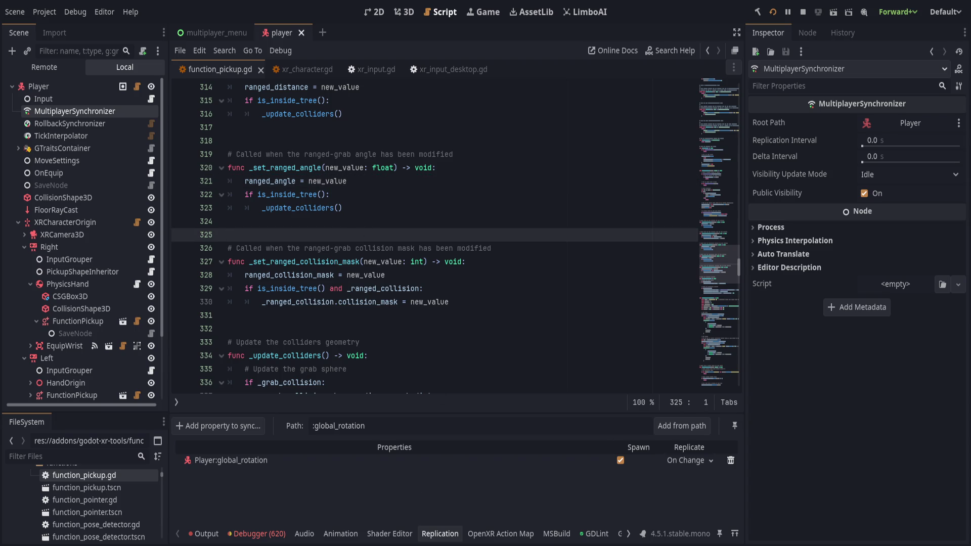
pyautogui.click(485, 360)
pyautogui.click(262, 532)
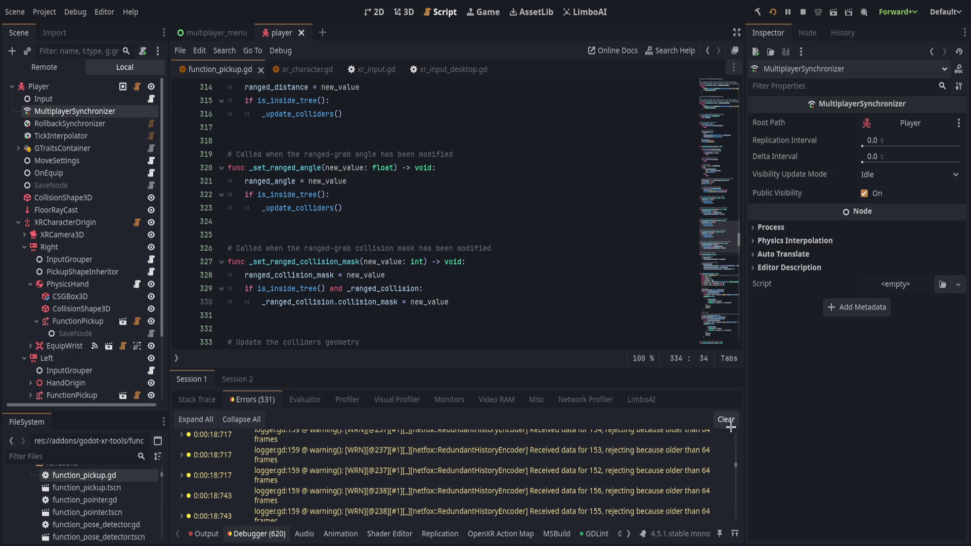
pyautogui.click(233, 379)
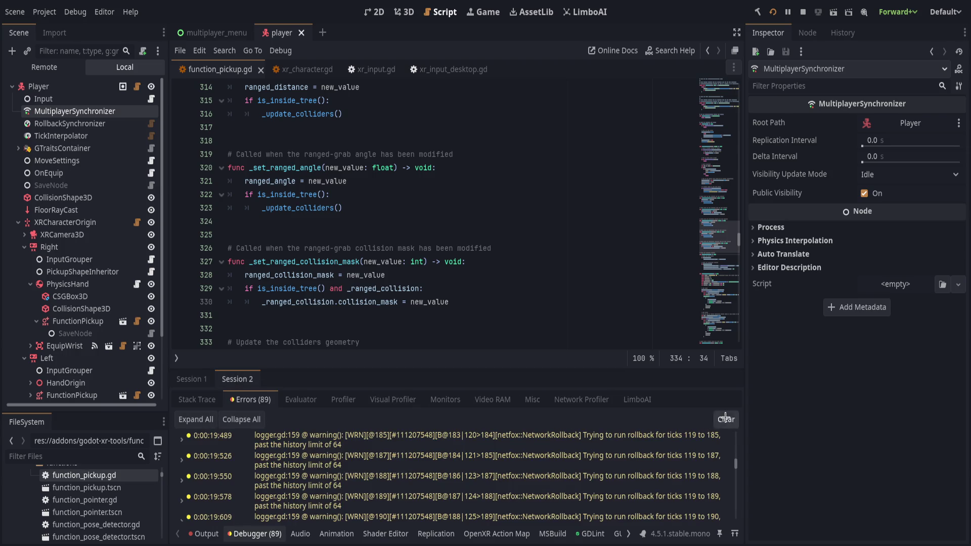
# Clear the output log, collapse the bottom panel, and scroll function_pickup.gd to the top
pyautogui.click(203, 535)
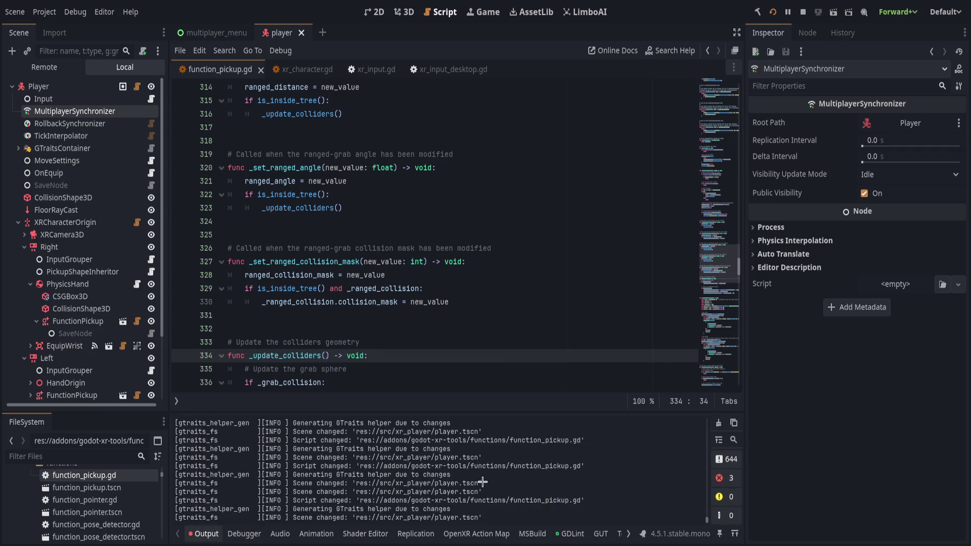
pyautogui.click(719, 423)
pyautogui.click(205, 535)
pyautogui.click(486, 382)
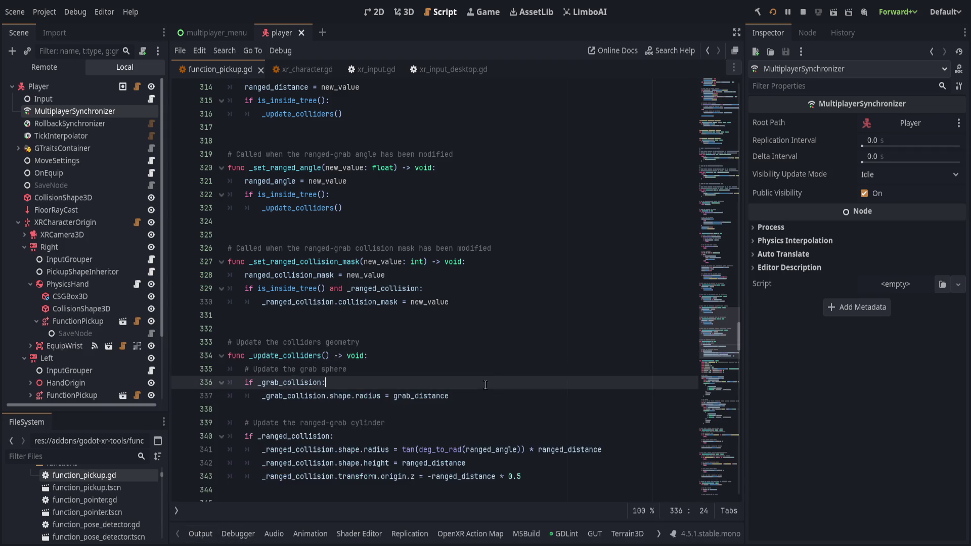
pyautogui.scroll(10, 716, 324)
pyautogui.moveTo(716, 324); pyautogui.dragTo(715, 190)
pyautogui.click(635, 220)
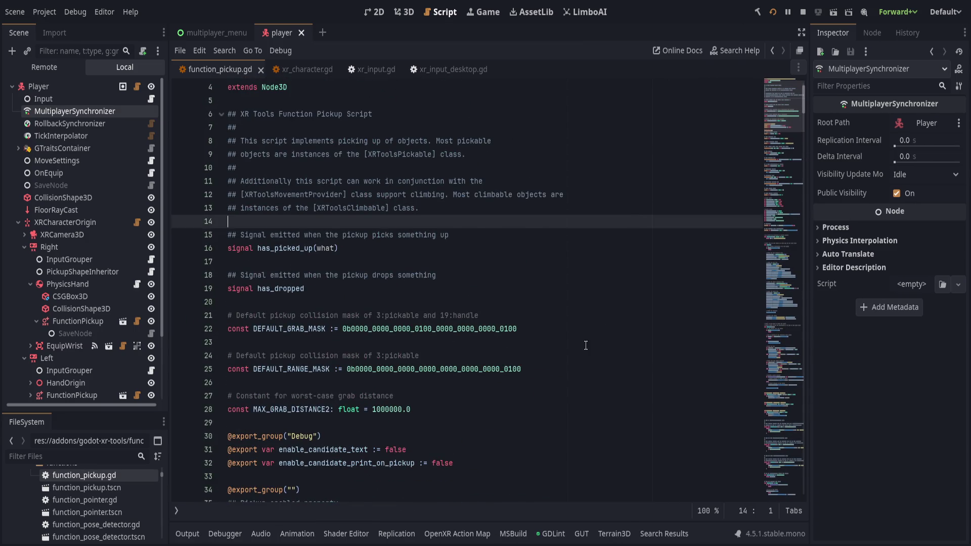
# Save the scene, give the FileSystem list more room, and fold the Right hand node
pyautogui.scroll(2, 588, 344)
pyautogui.hotkey('ctrl', 's')
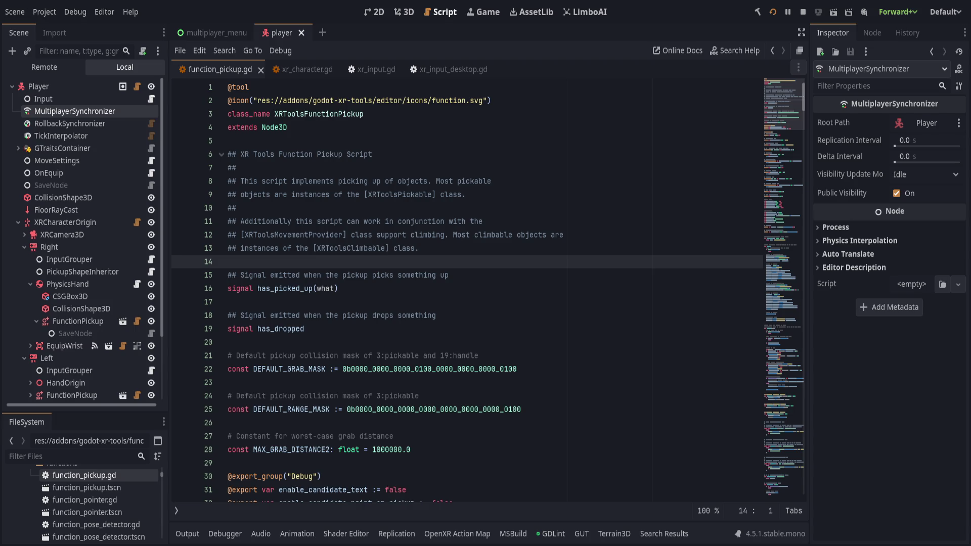
pyautogui.click(506, 274)
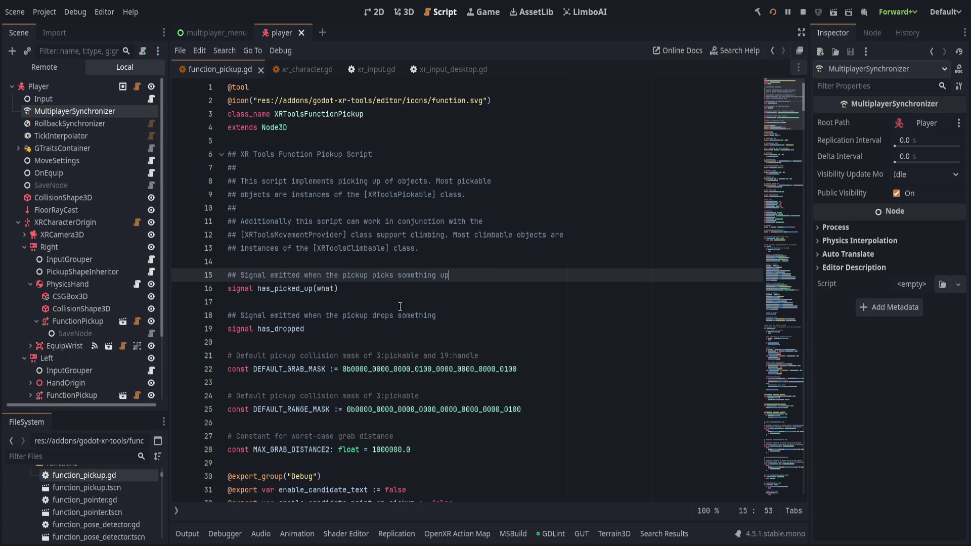
pyautogui.moveTo(133, 413); pyautogui.dragTo(133, 310)
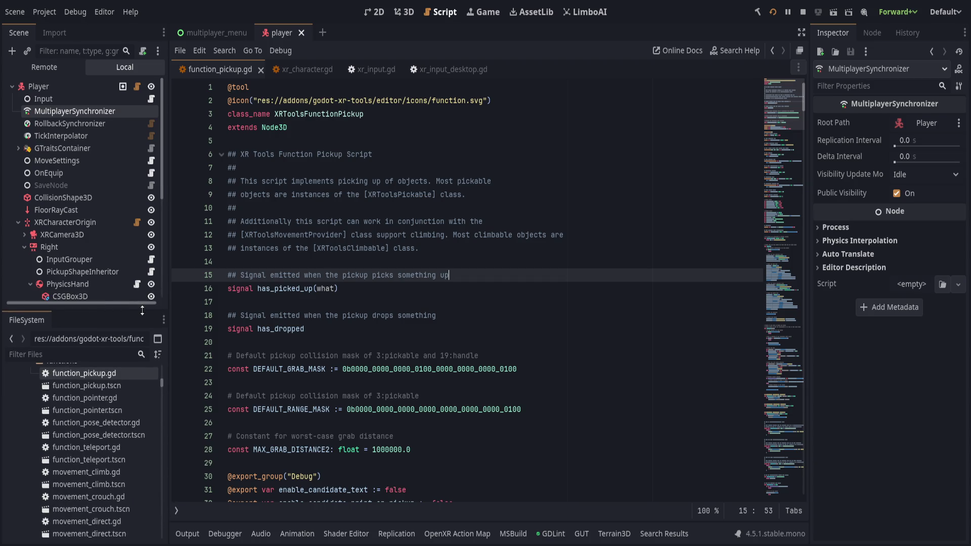
pyautogui.click(23, 247)
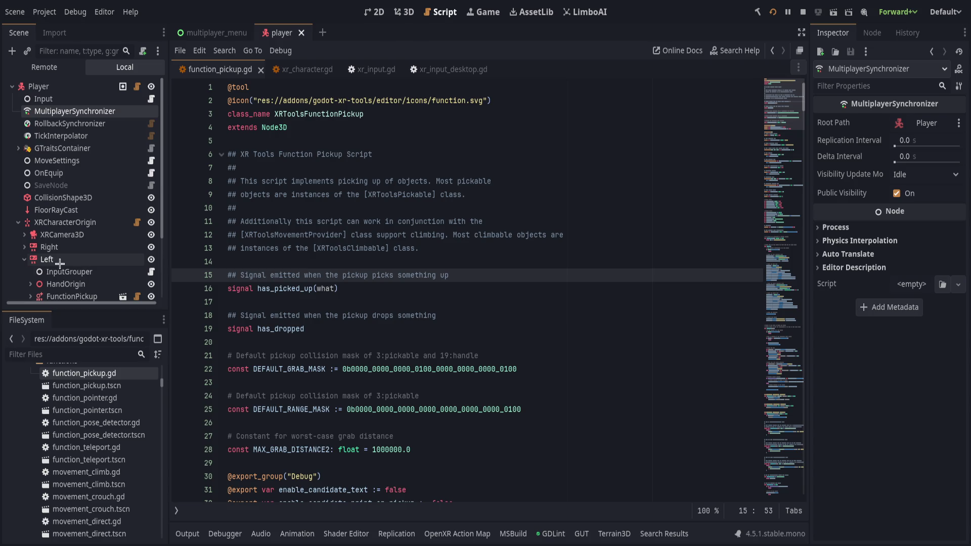
# Open the MultiplayerSynchronizer class reference through Search Help
pyautogui.scroll(-3, 443, 311)
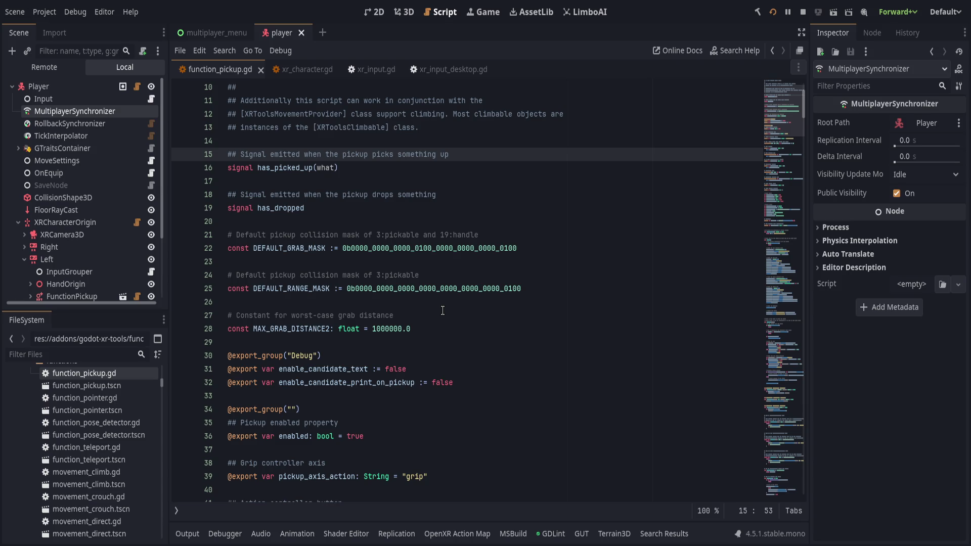
pyautogui.scroll(-6, 443, 311)
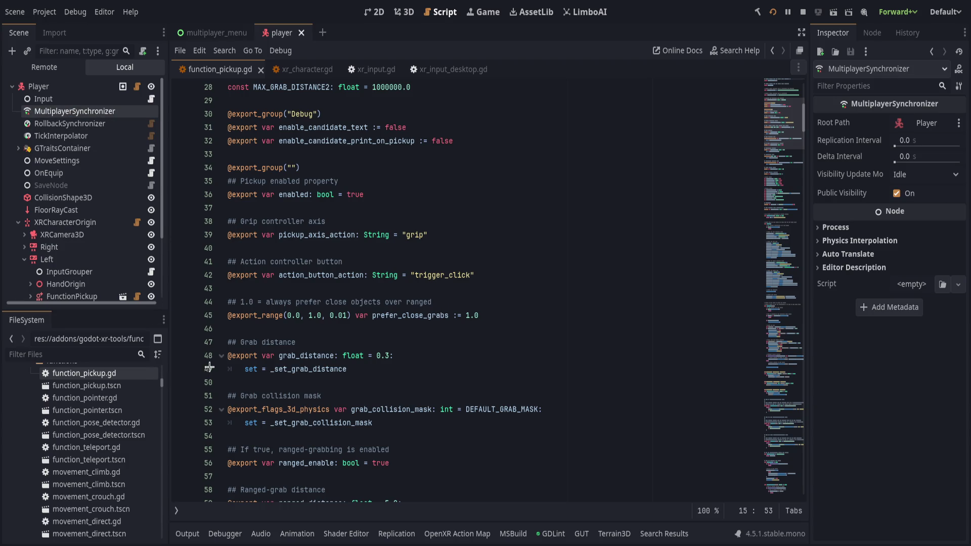
pyautogui.hotkey('alt', 'F1')
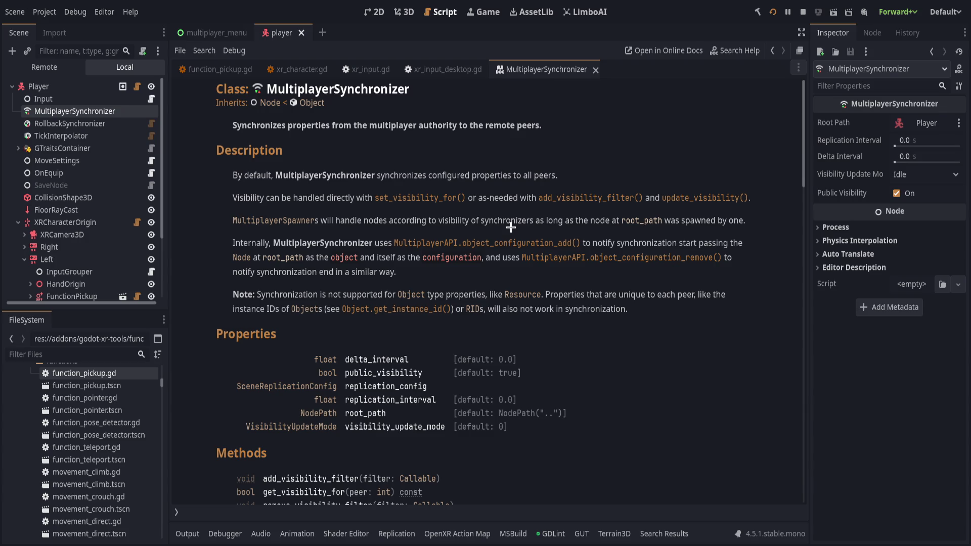
pyautogui.moveTo(256, 175); pyautogui.dragTo(444, 175)
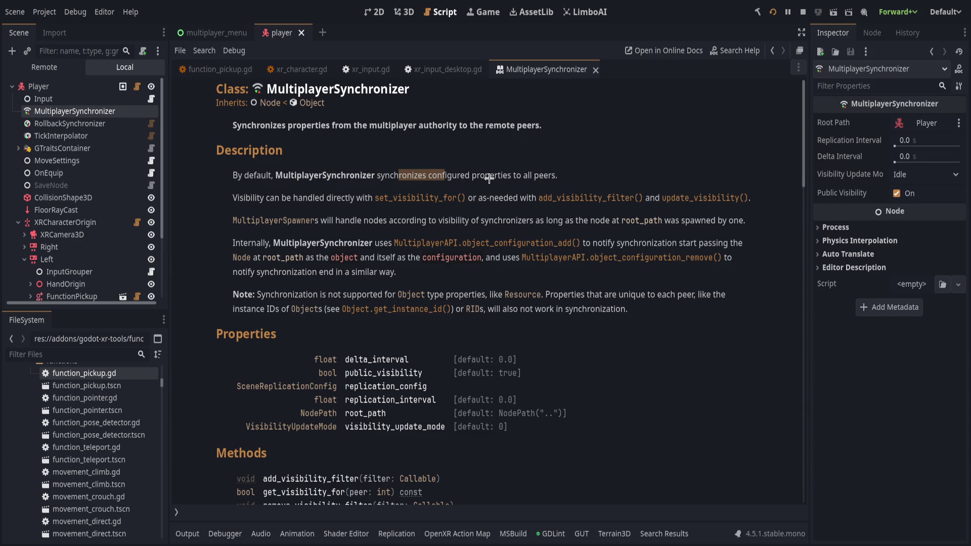
pyautogui.moveTo(373, 220); pyautogui.dragTo(706, 216)
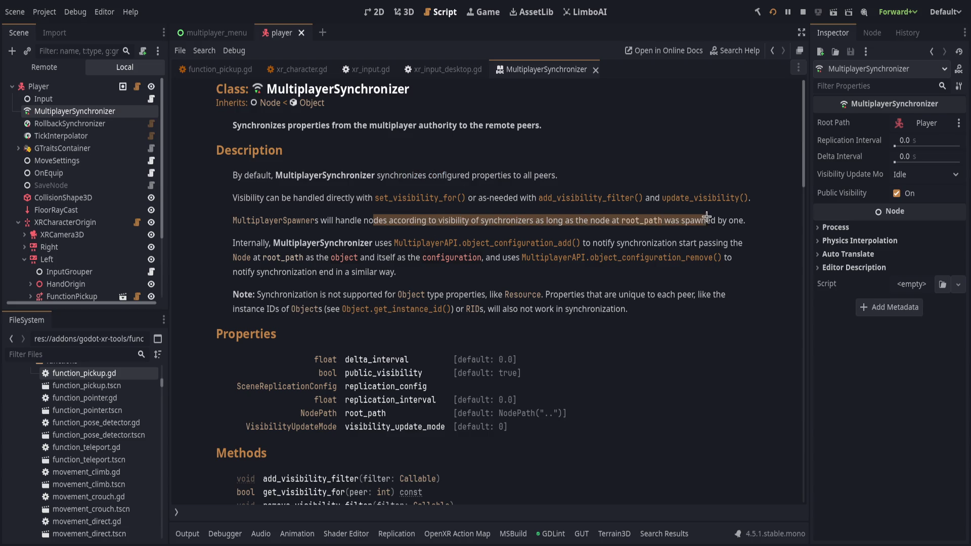
pyautogui.moveTo(281, 244); pyautogui.dragTo(671, 240)
pyautogui.click(671, 241)
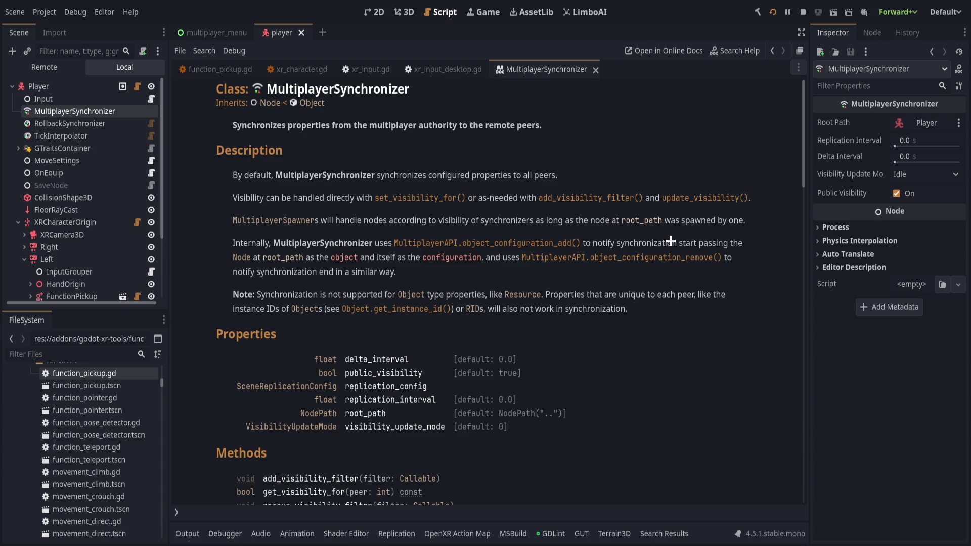
pyautogui.moveTo(494, 258); pyautogui.dragTo(735, 258)
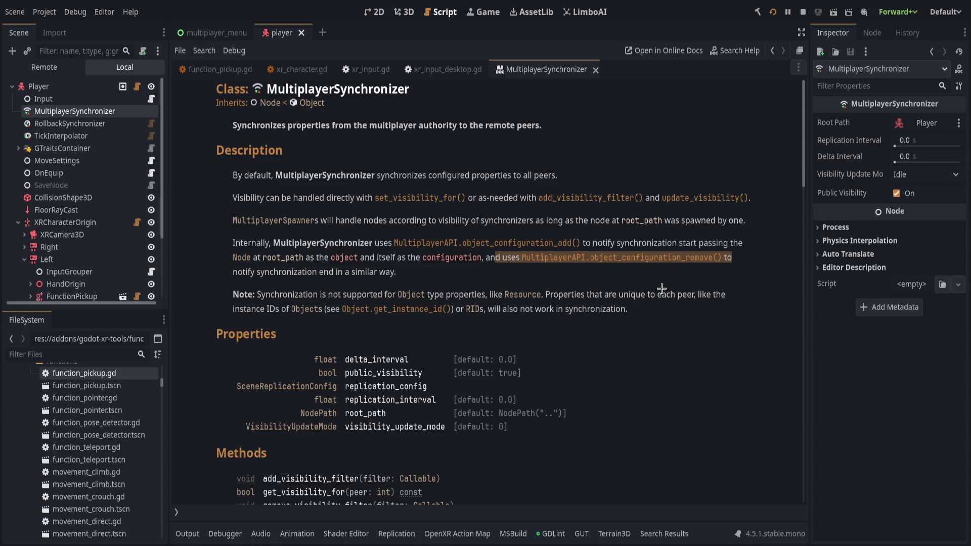
pyautogui.moveTo(545, 294); pyautogui.dragTo(714, 291)
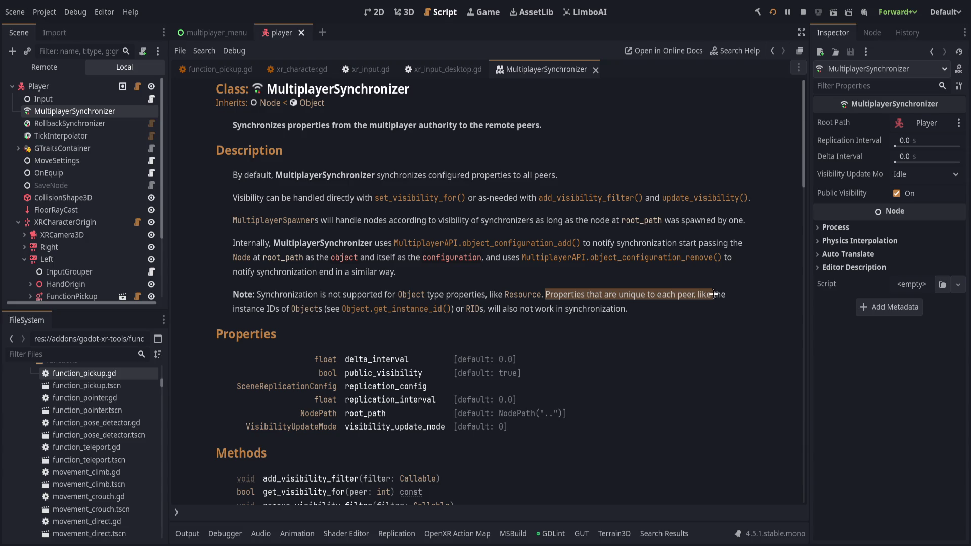
pyautogui.click(703, 316)
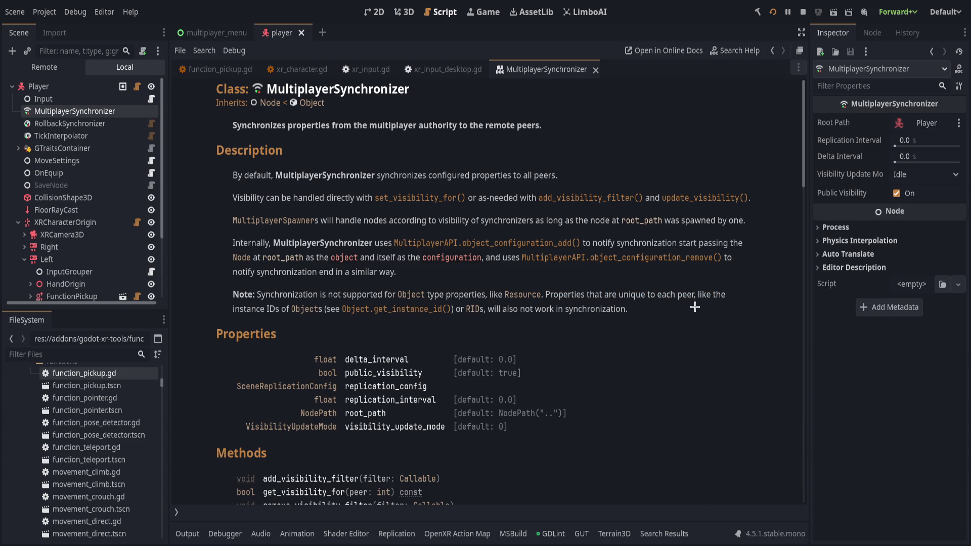
pyautogui.scroll(-5, 579, 335)
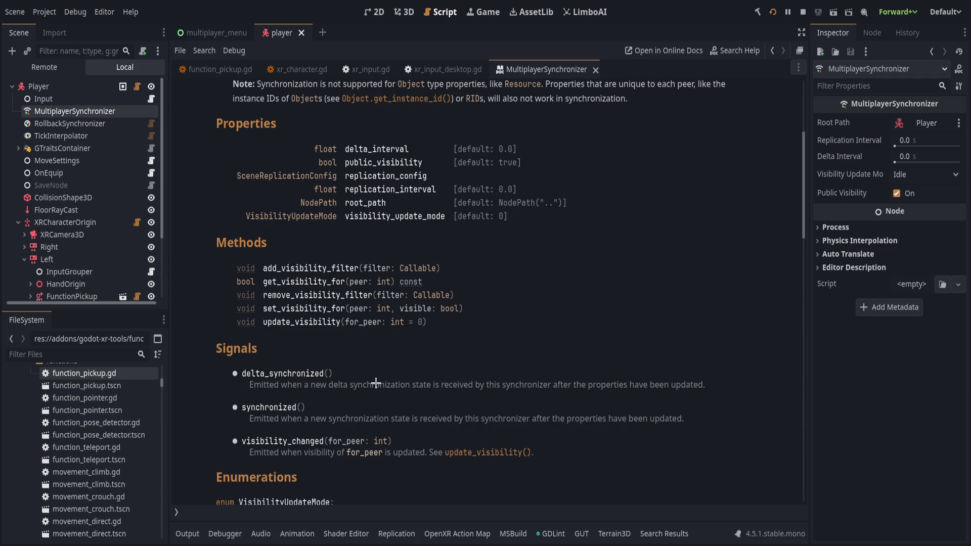
pyautogui.scroll(-3, 386, 385)
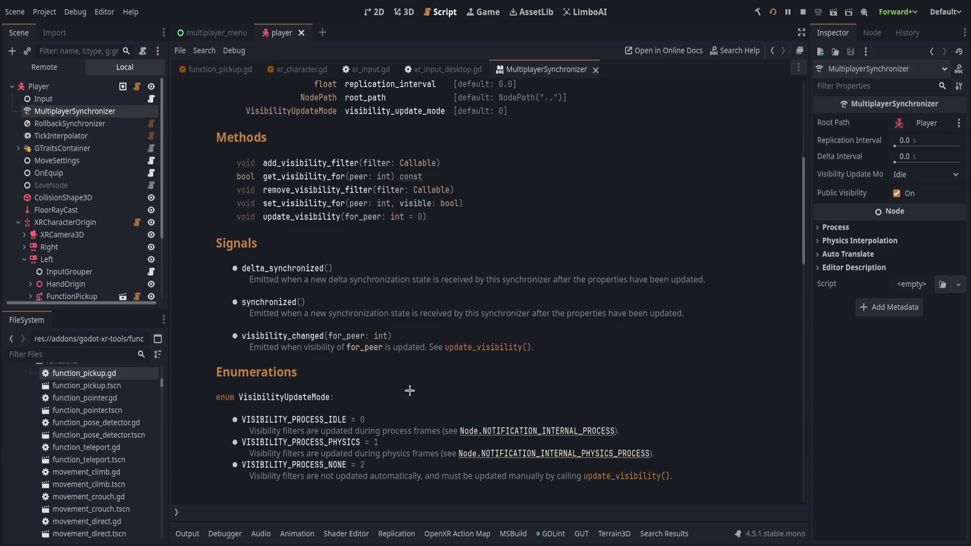
pyautogui.scroll(-15, 410, 391)
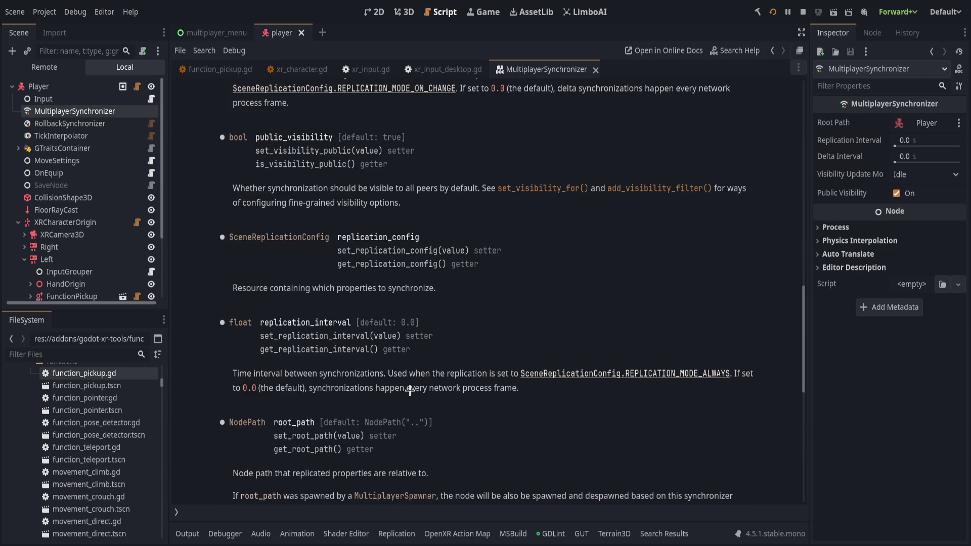
pyautogui.scroll(-3, 409, 391)
pyautogui.scroll(-6, 410, 390)
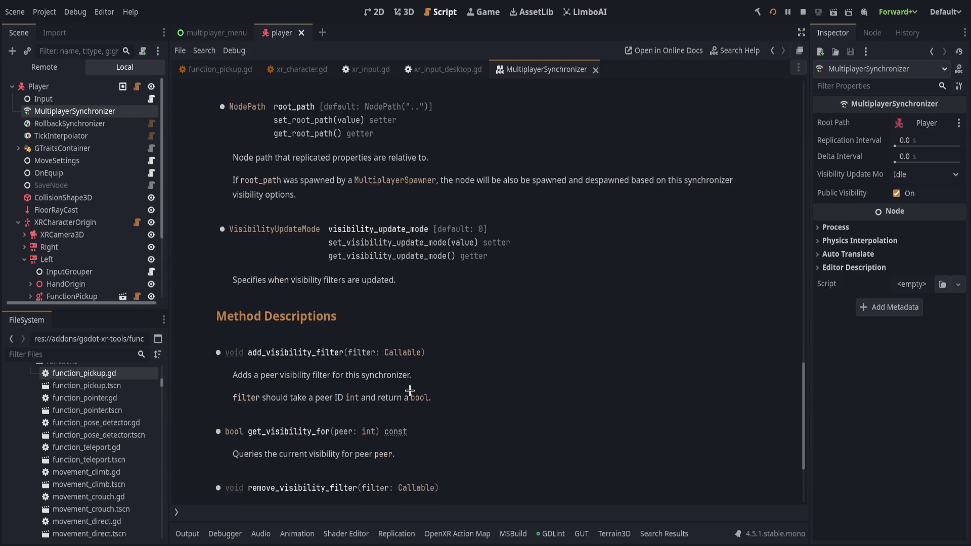
pyautogui.scroll(-4, 409, 391)
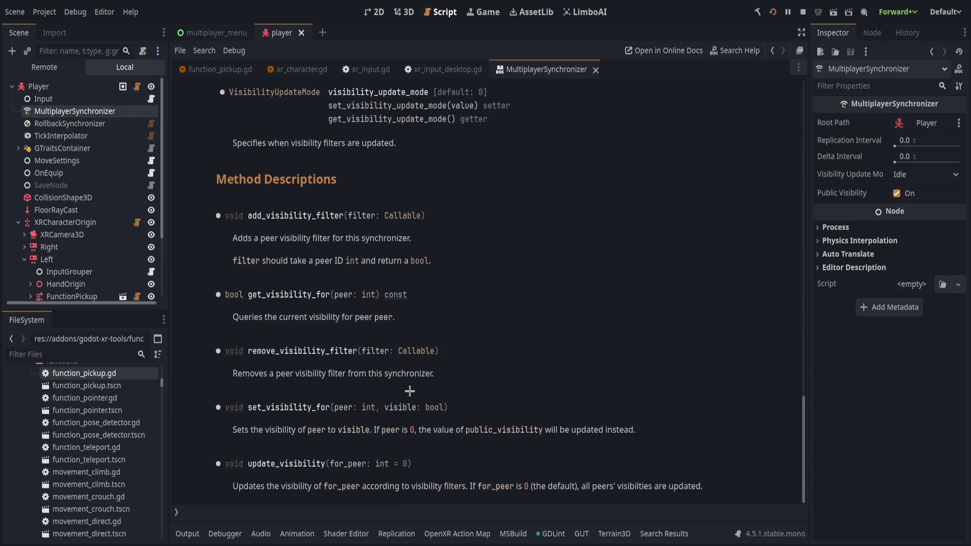
pyautogui.scroll(10, 455, 321)
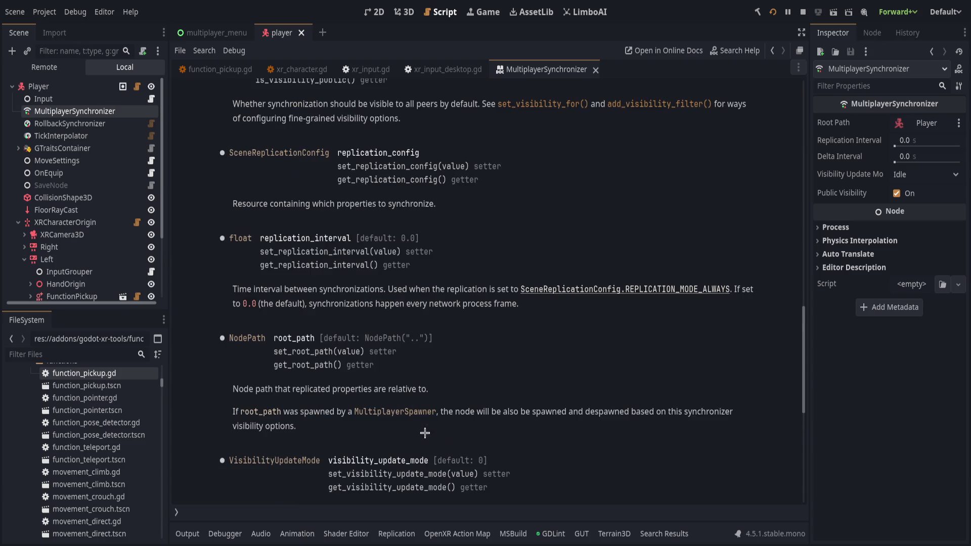
pyautogui.scroll(7, 511, 276)
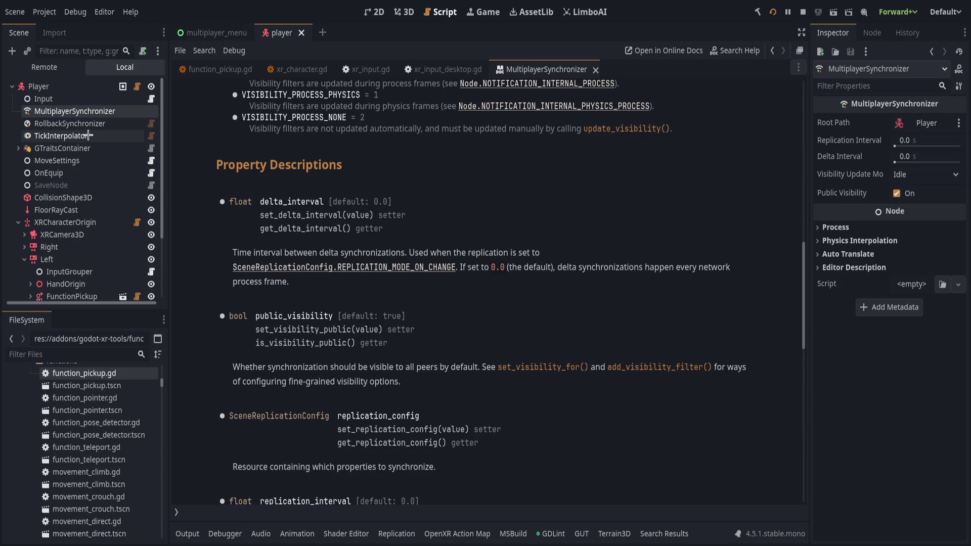
# Unfold the Right node in the Player scene tree and fold its PhysicsHand branch
pyautogui.scroll(-3, 61, 238)
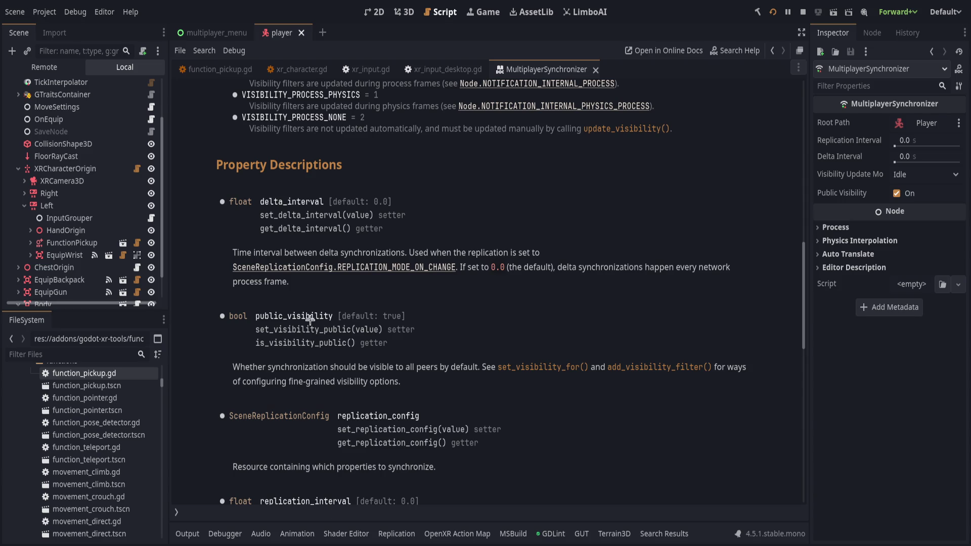
pyautogui.click(24, 194)
pyautogui.scroll(-1, 10, 196)
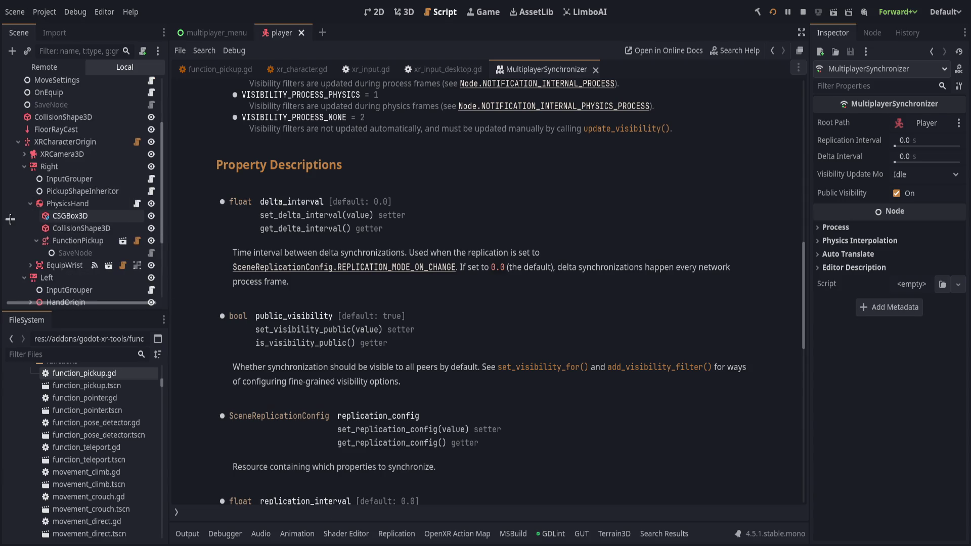
pyautogui.scroll(-1, 30, 187)
pyautogui.click(30, 176)
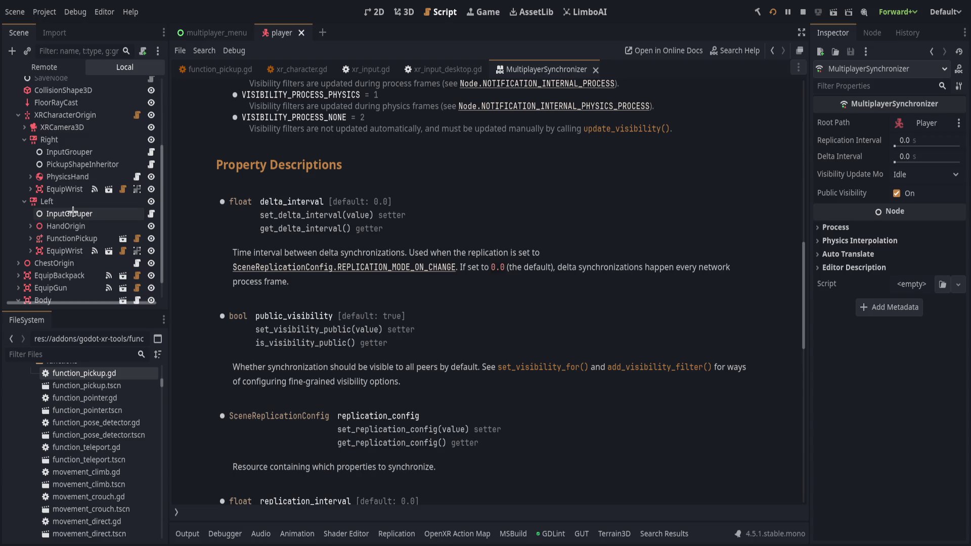
# Read the delta_interval description, then return to the top of the MultiplayerSynchronizer docs
pyautogui.moveTo(480, 229); pyautogui.dragTo(354, 162)
pyautogui.click(443, 177)
pyautogui.scroll(15, 445, 202)
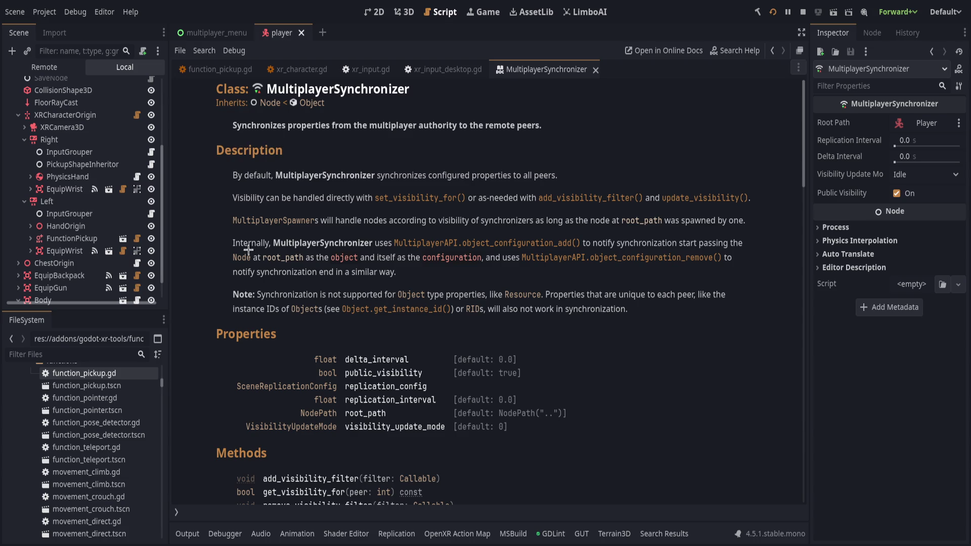
# Follow the Object class link, then return to the MultiplayerSynchronizer reference
pyautogui.click(415, 309)
pyautogui.hotkey('alt', 'Left')
pyautogui.scroll(-10, 389, 344)
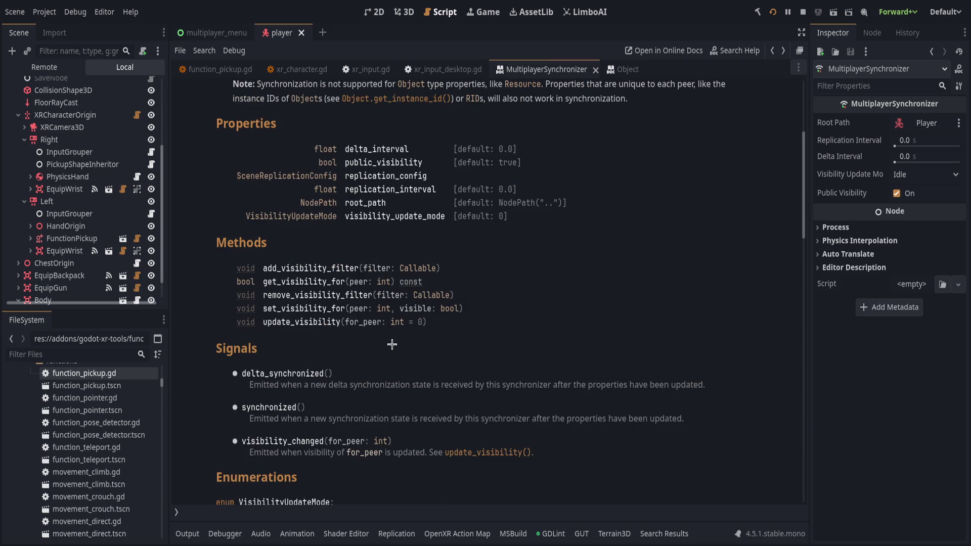
# Go back to function_pickup.gd, then bring up the xr_character.gd script
pyautogui.hotkey('alt', 'Left')
pyautogui.scroll(5, 374, 338)
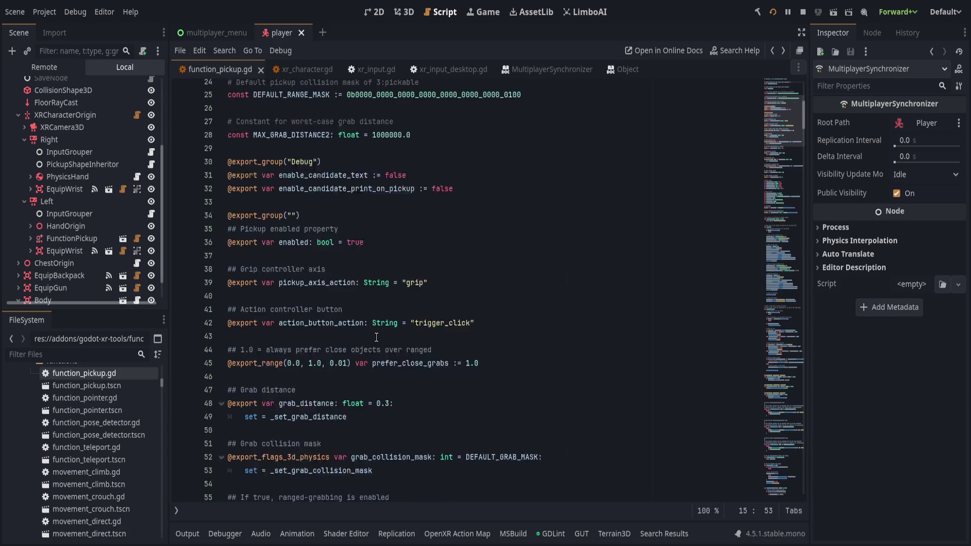
pyautogui.click(472, 316)
pyautogui.scroll(4, 472, 316)
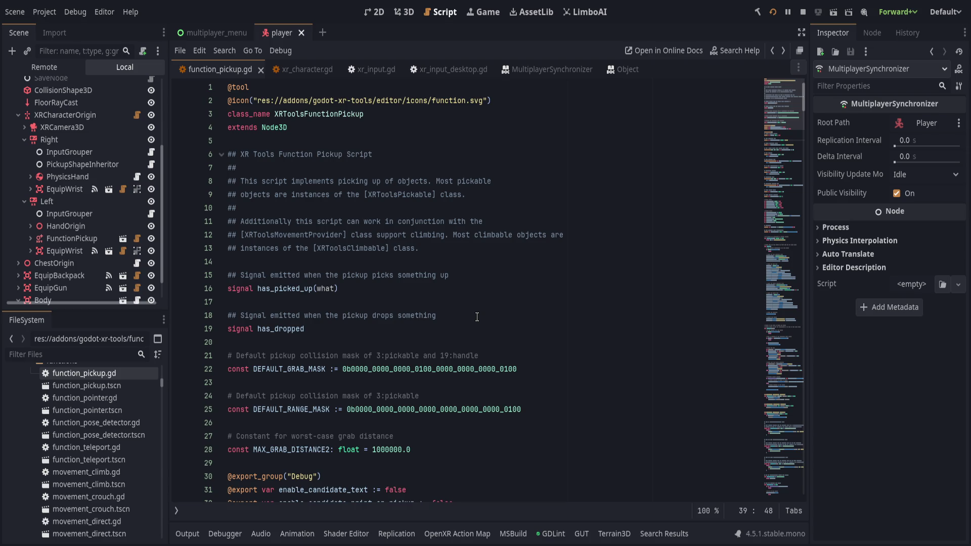
pyautogui.click(302, 69)
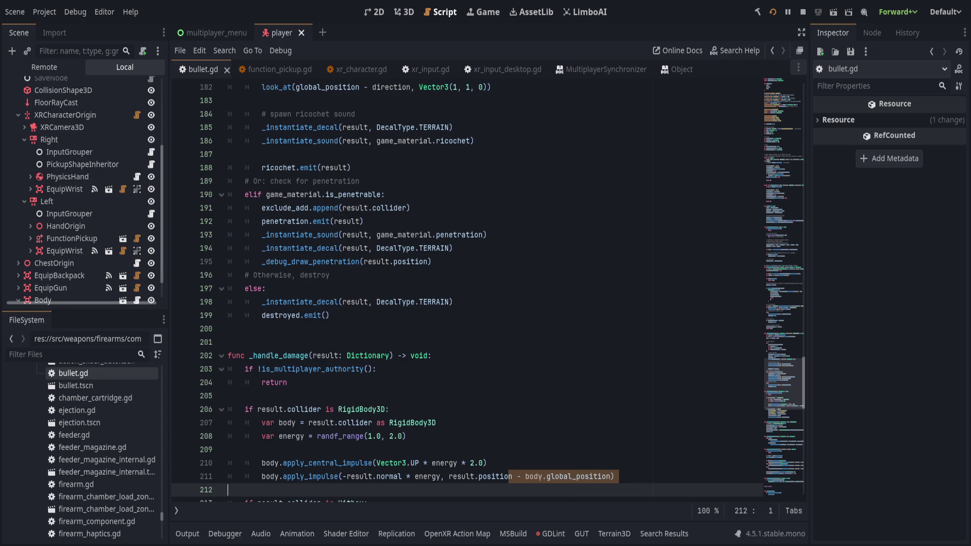
# Browse bullet.gd from line 194 up to the DecalType enum at the top
pyautogui.click(407, 248)
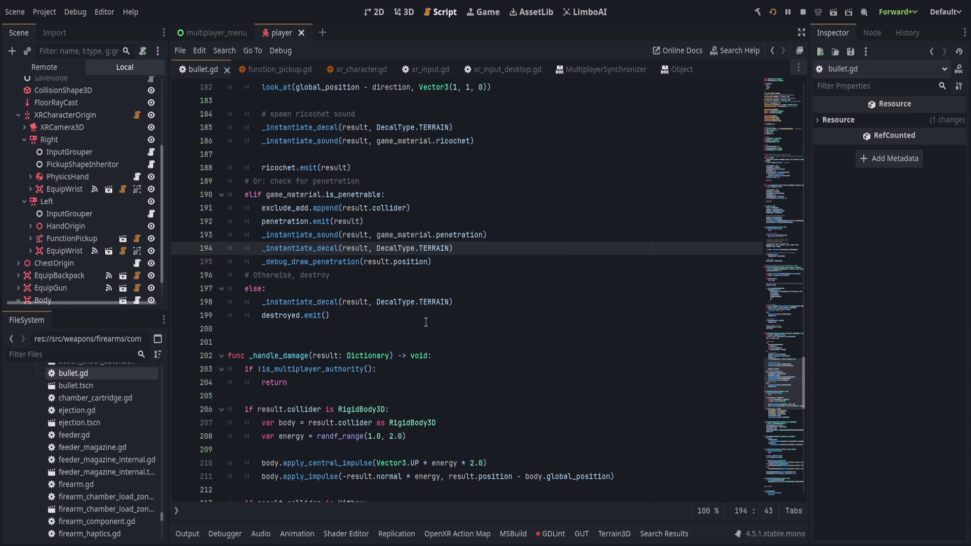
pyautogui.scroll(-8, 406, 248)
pyautogui.scroll(-11, 437, 323)
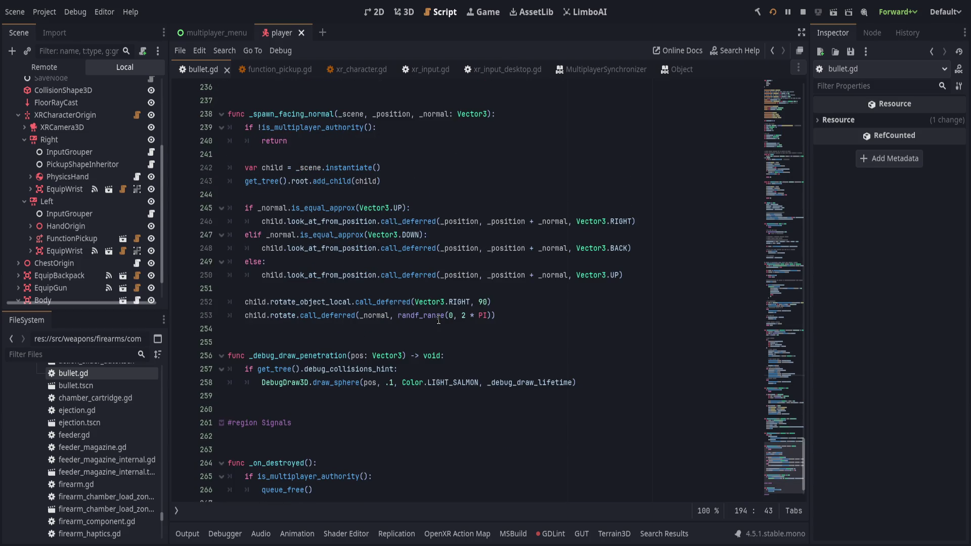
pyautogui.scroll(6, 439, 317)
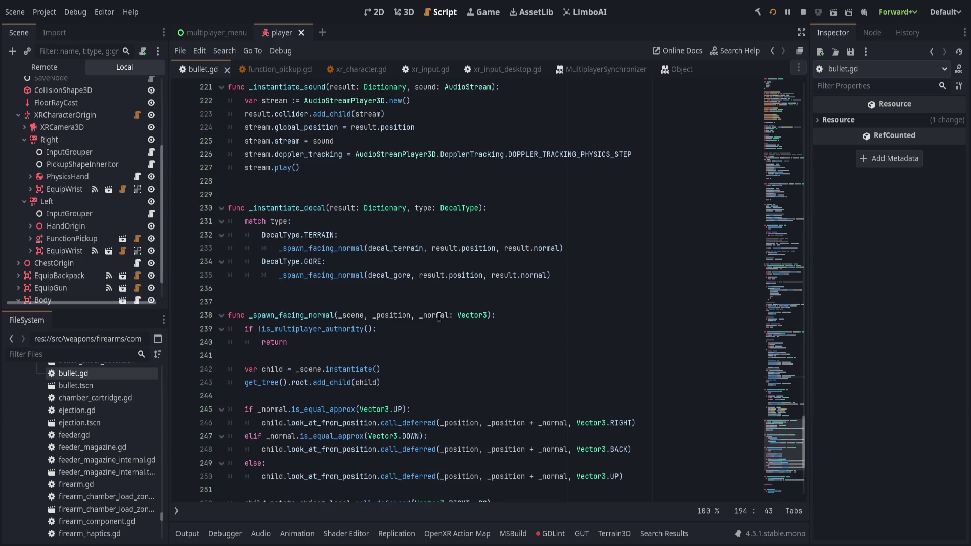
pyautogui.scroll(10, 439, 317)
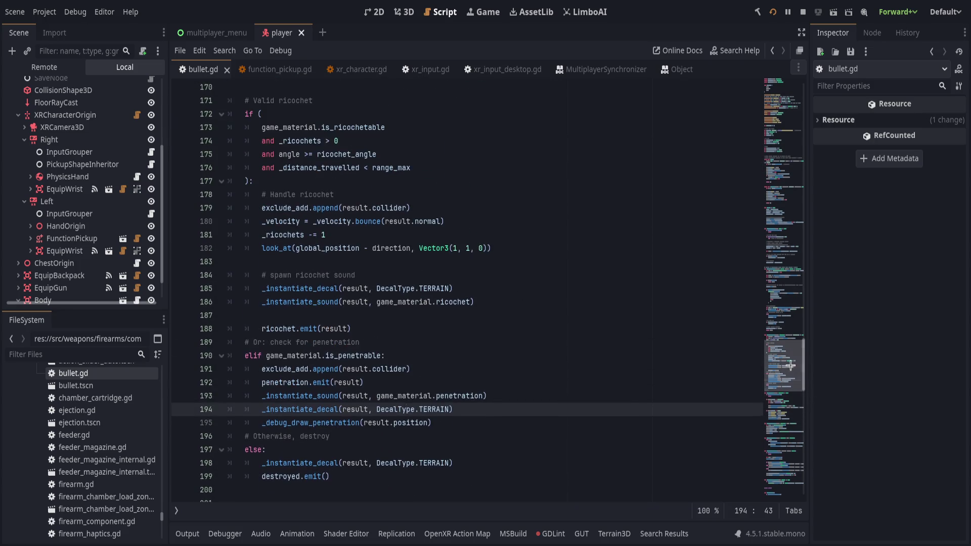
pyautogui.click(772, 99)
pyautogui.click(405, 235)
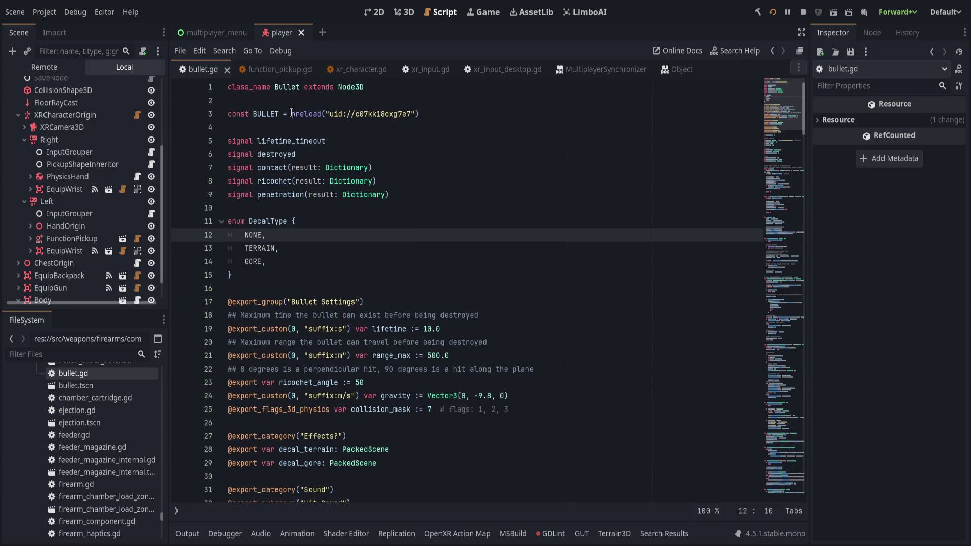
# Return to function_pickup.gd and scroll down through its exports
pyautogui.click(277, 69)
pyautogui.scroll(-6, 389, 248)
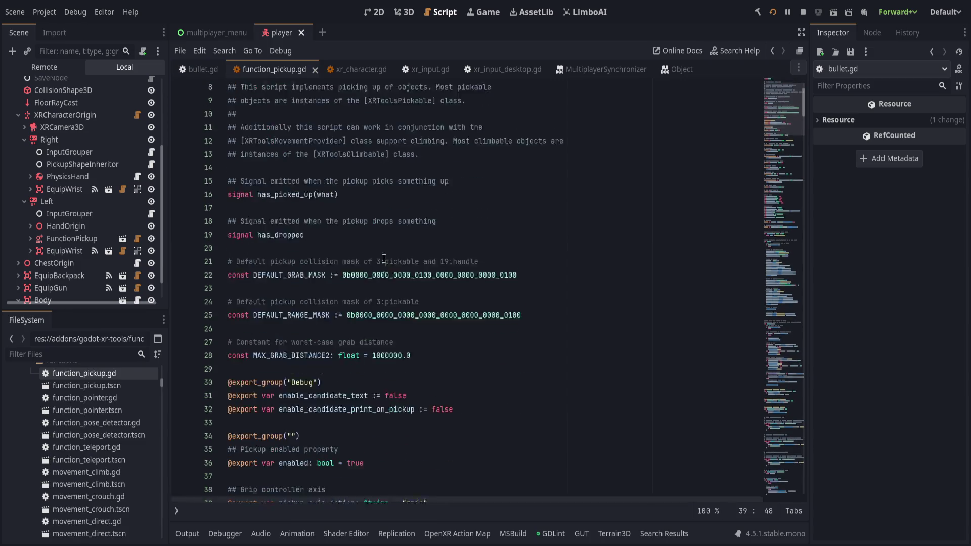
pyautogui.scroll(-1, 389, 253)
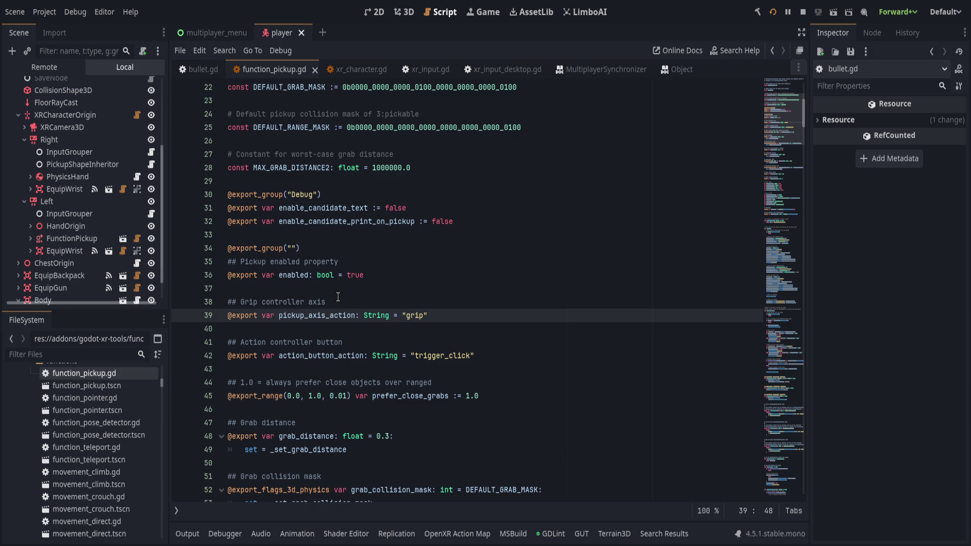
# Remove the spawn_bullet RPC function from xr_character.gd and save the script
pyautogui.click(358, 68)
pyautogui.click(406, 223)
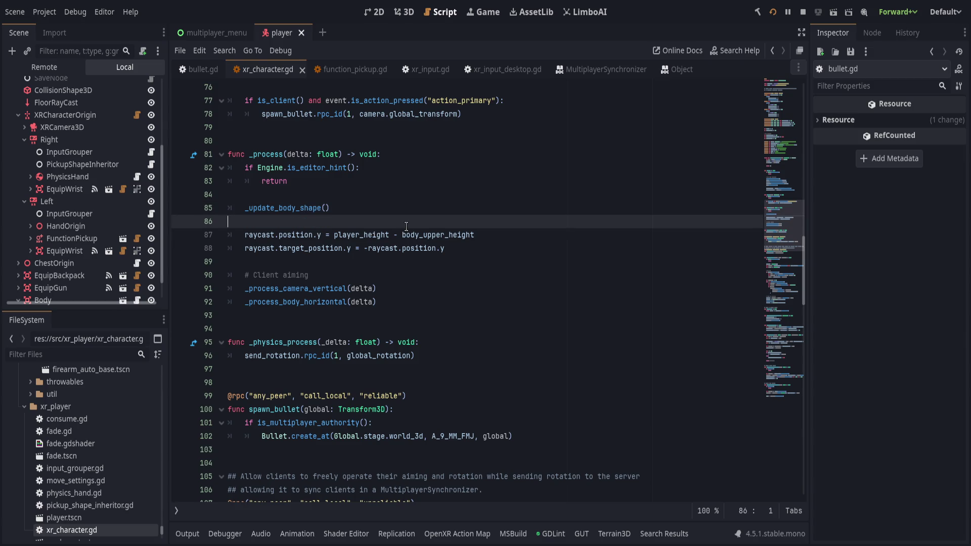
pyautogui.scroll(-4, 407, 226)
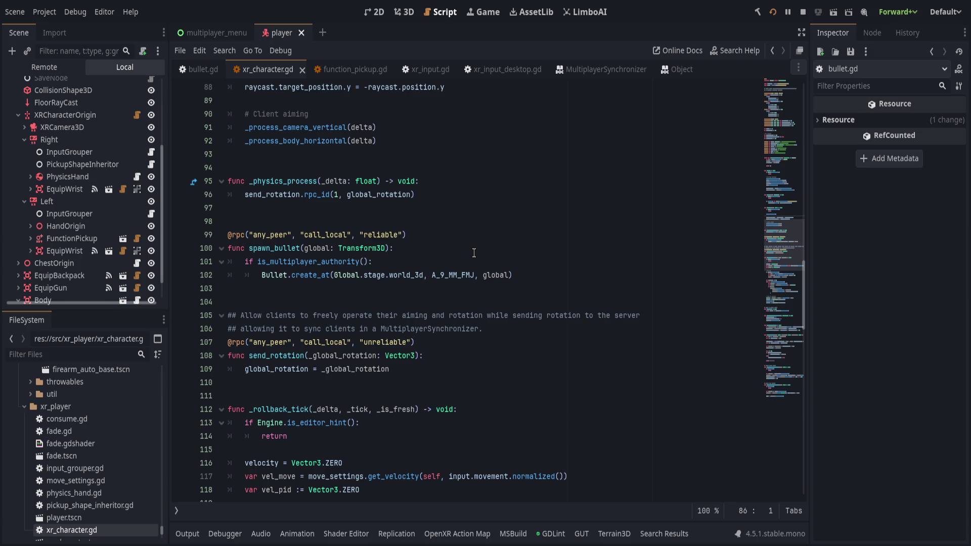
pyautogui.moveTo(560, 277); pyautogui.dragTo(537, 212)
pyautogui.hotkey('ctrl', 'c')
pyautogui.press('Delete')
pyautogui.hotkey('ctrl', 's')
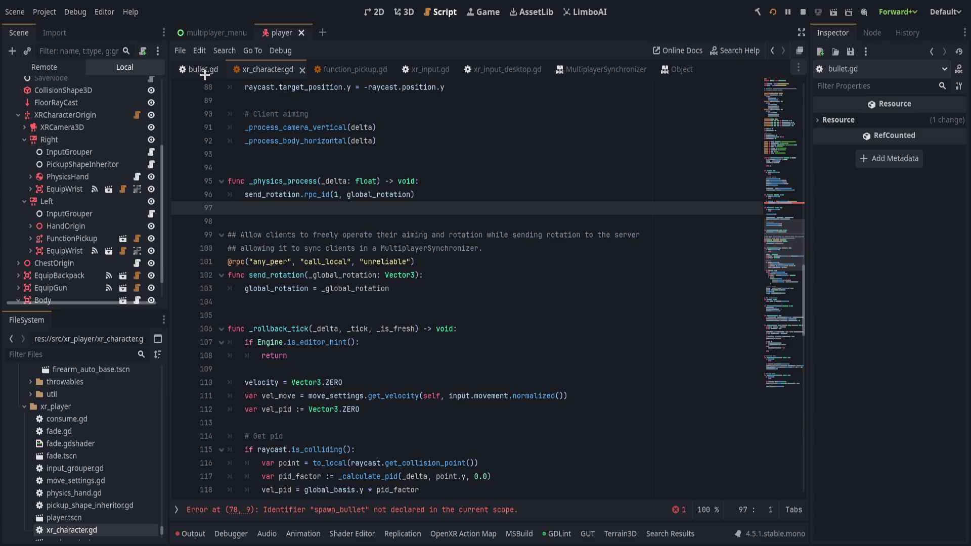
pyautogui.hotkey('ctrl', 'shift', ',')
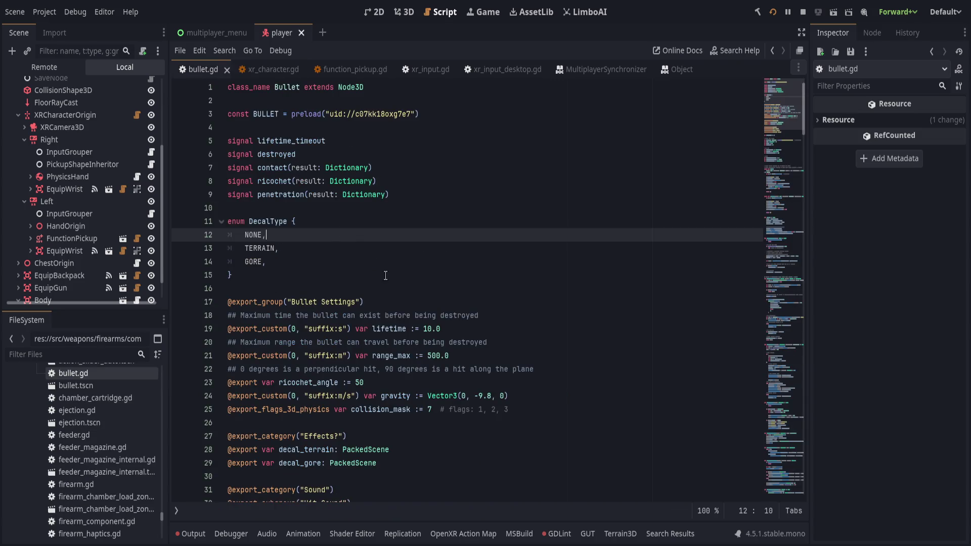
# Paste the spawn_bullet function into bullet.gd below the debug variables, trim blank lines, and save
pyautogui.scroll(-15, 403, 300)
pyautogui.scroll(5, 403, 301)
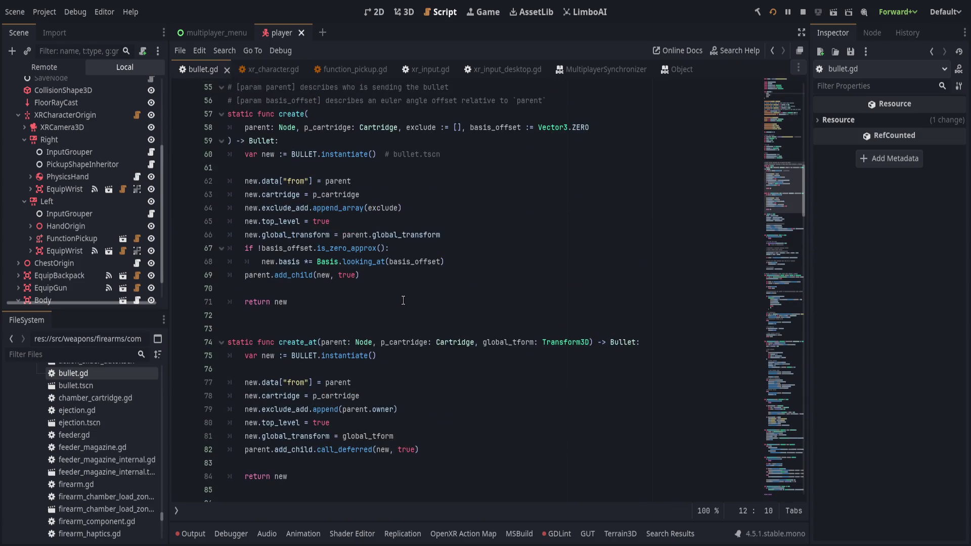
pyautogui.click(450, 185)
pyautogui.press('Return')
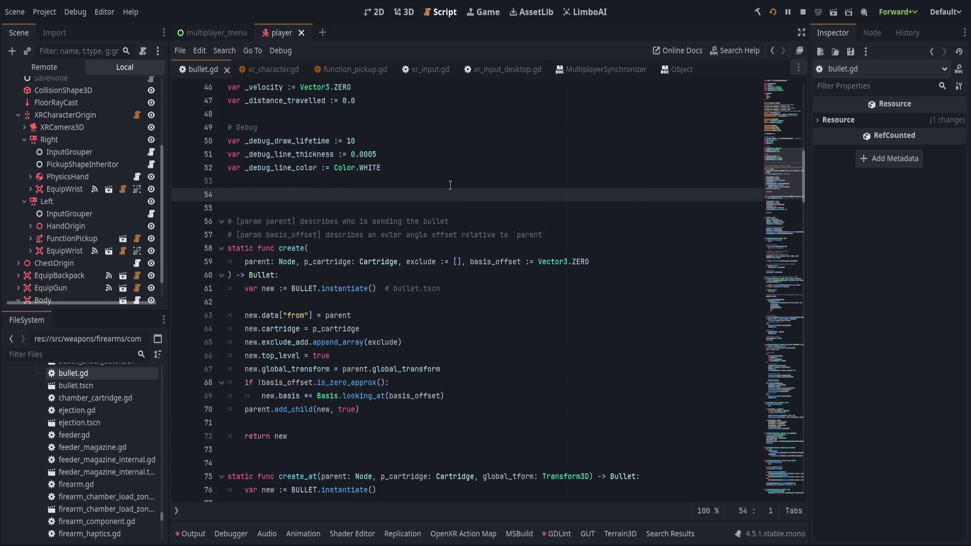
pyautogui.hotkey('ctrl', 'v')
pyautogui.click(432, 194)
pyautogui.press('Delete')
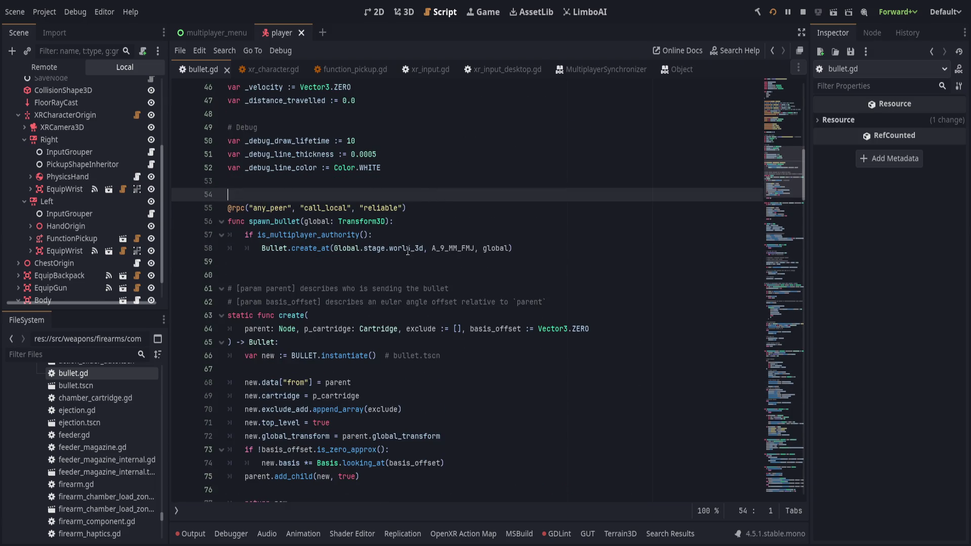
pyautogui.hotkey('ctrl', 's')
pyautogui.press('Delete')
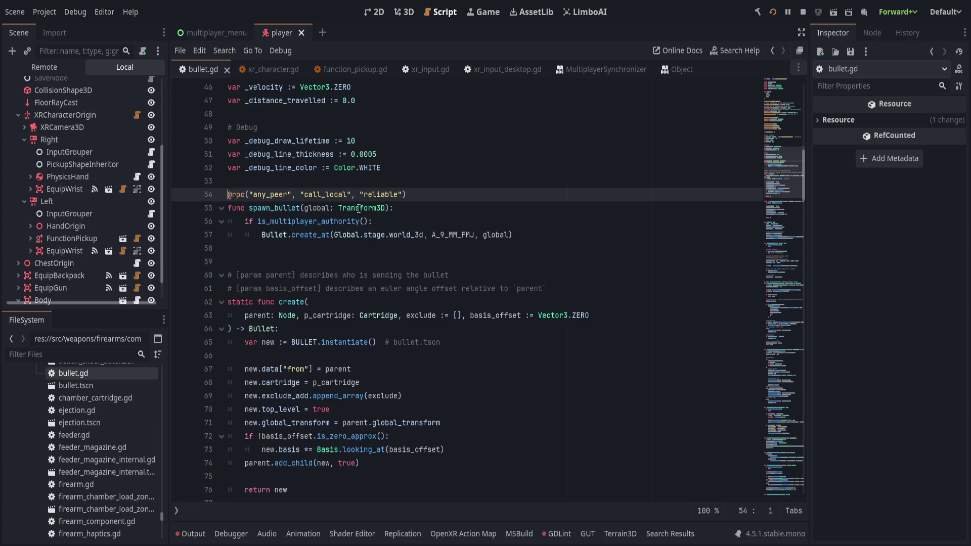
# Make the function static and rename spawn_bullet to sync_spawn
pyautogui.doubleClick(277, 209)
pyautogui.press('Home')
pyautogui.write('static')
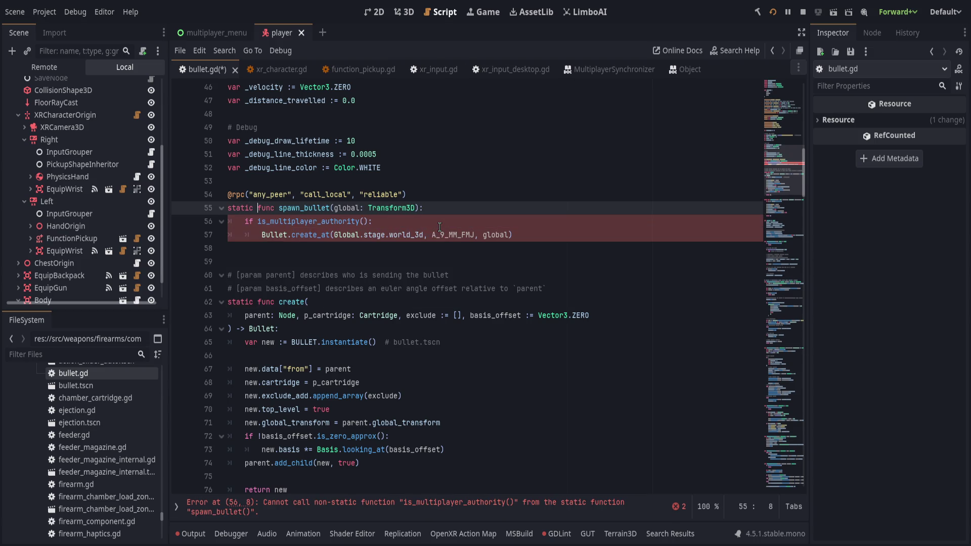
pyautogui.press('Right')
pyautogui.hotkey('ctrl', 'Delete')
pyautogui.write('sync_spawn')
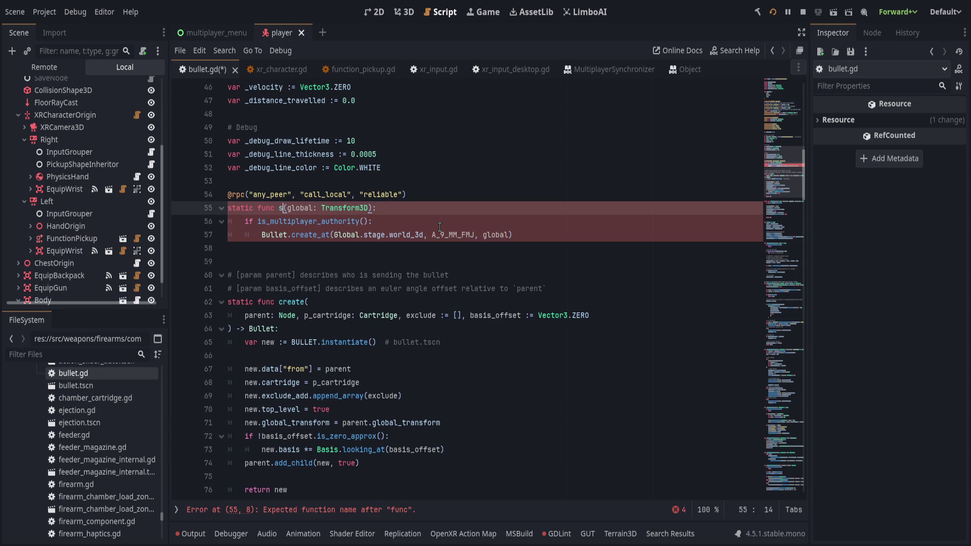
# Try alternative names like sync_create, spawn and mp before settling on sync_spawn
pyautogui.press('BackSpace')
pyautogui.press('BackSpace')
pyautogui.press('BackSpace')
pyautogui.write('create')
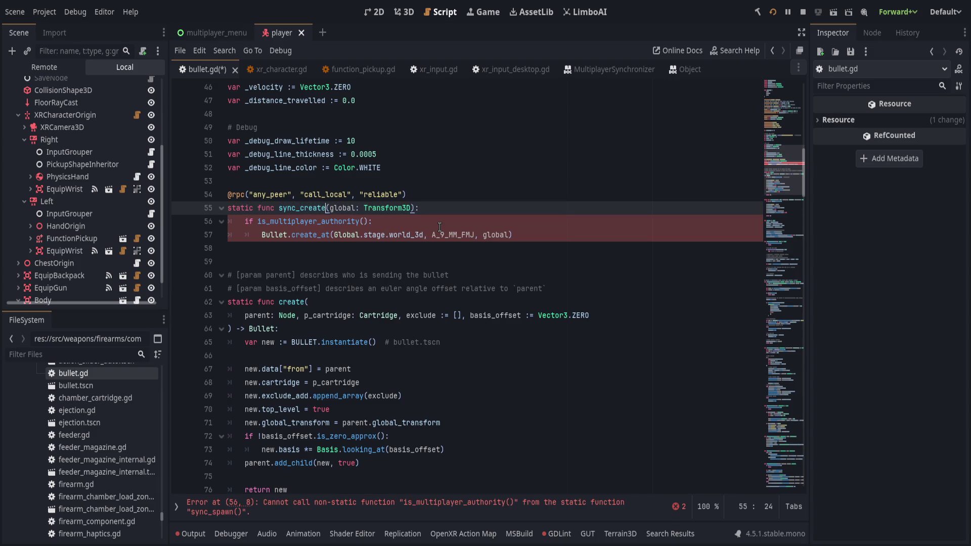
pyautogui.hotkey('ctrl', 'BackSpace')
pyautogui.write('sync_')
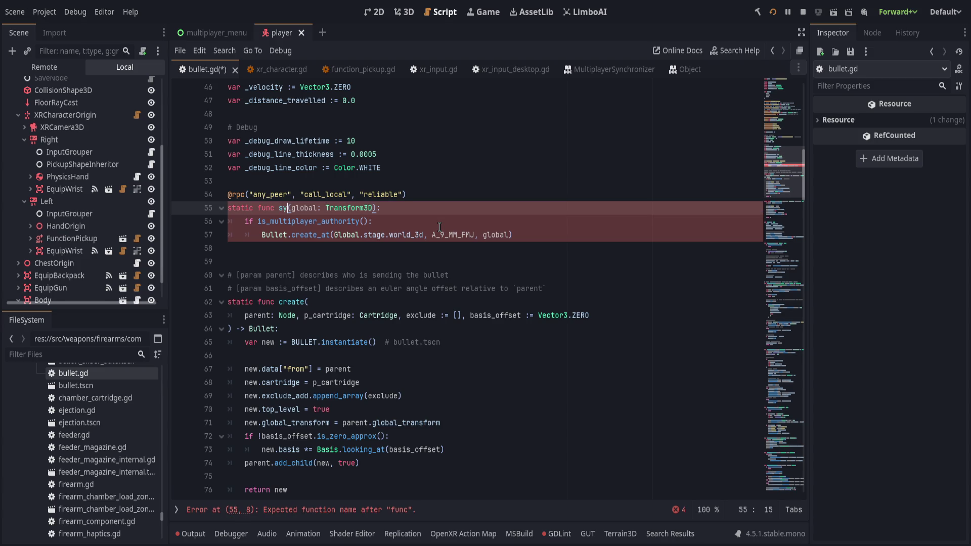
pyautogui.write('create_b')
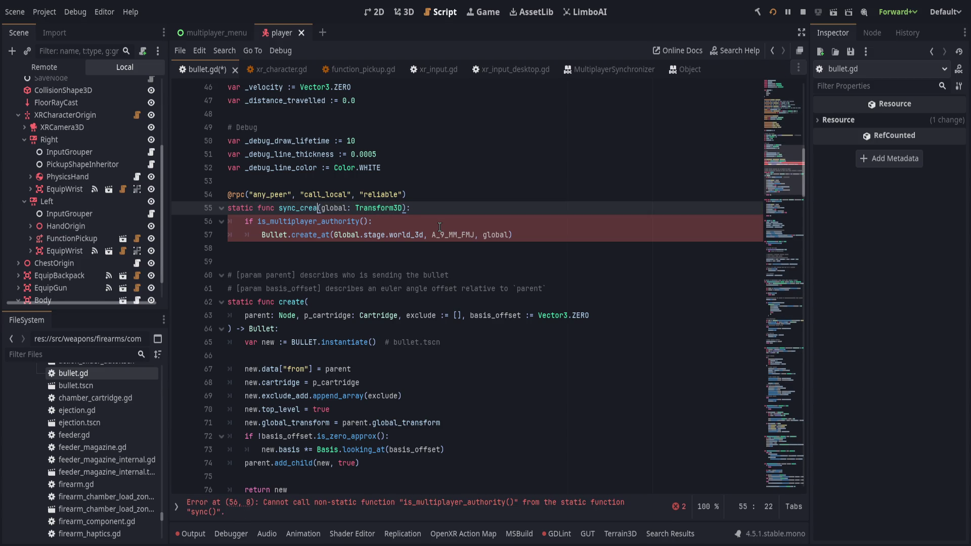
pyautogui.press('BackSpace')
pyautogui.press('BackSpace')
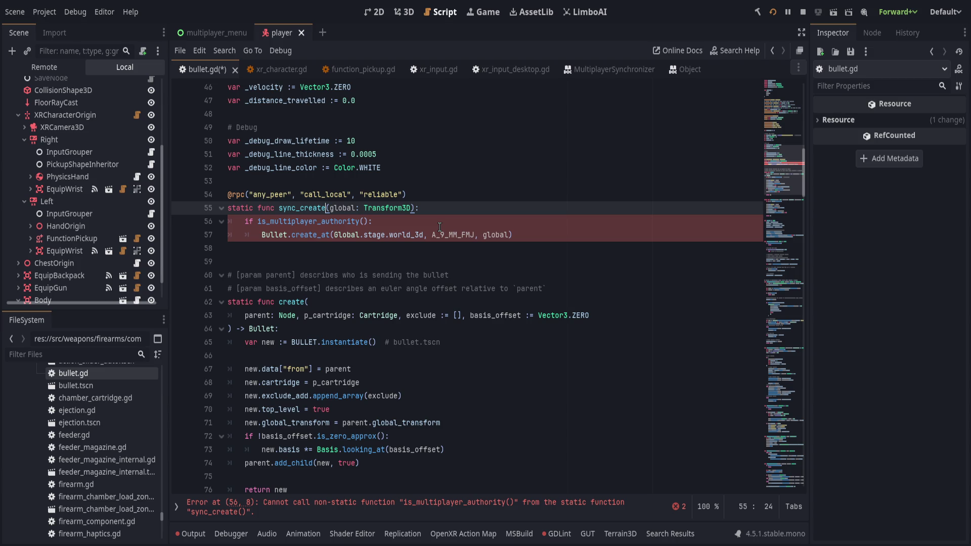
pyautogui.hotkey('ctrl', 'BackSpace')
pyautogui.write('spawn')
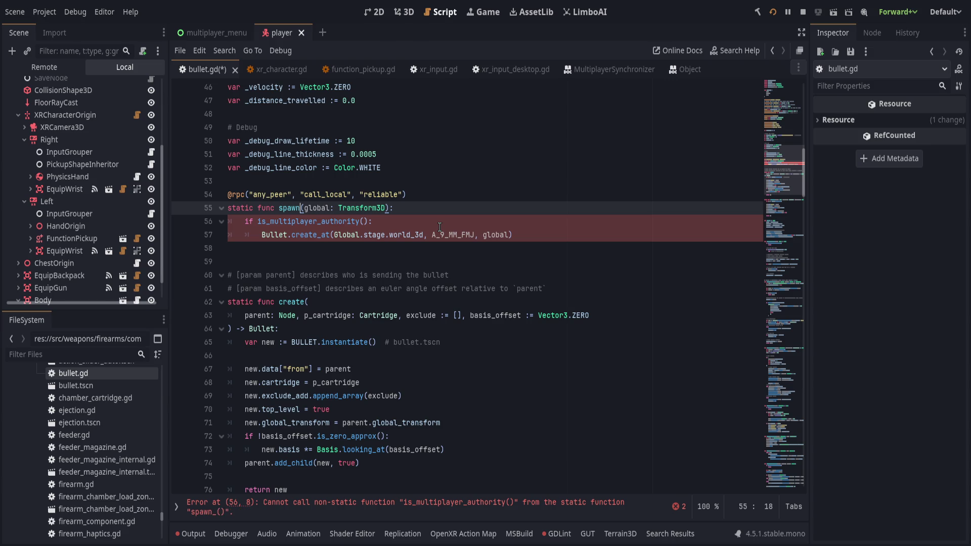
pyautogui.hotkey('ctrl', 'BackSpace')
pyautogui.write('mp')
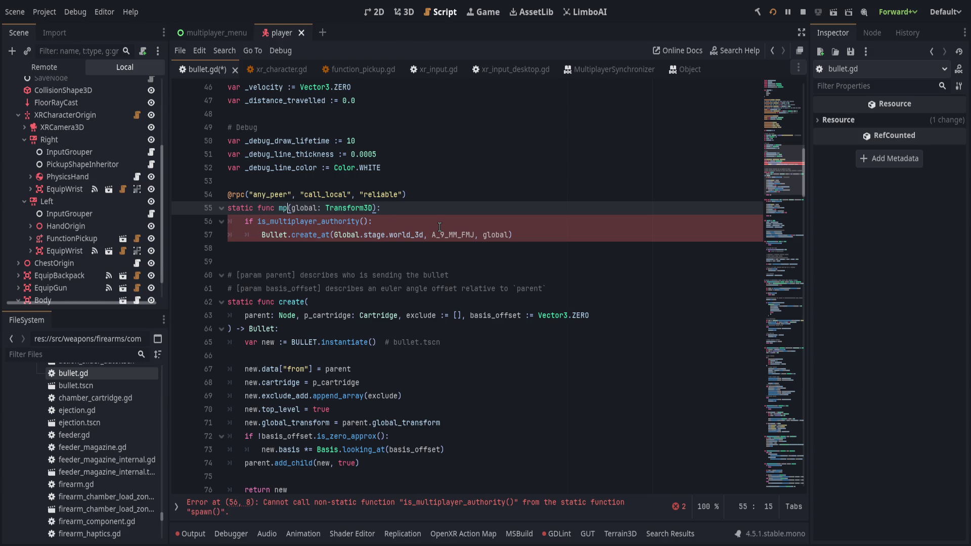
pyautogui.press('BackSpace')
pyautogui.press('BackSpace')
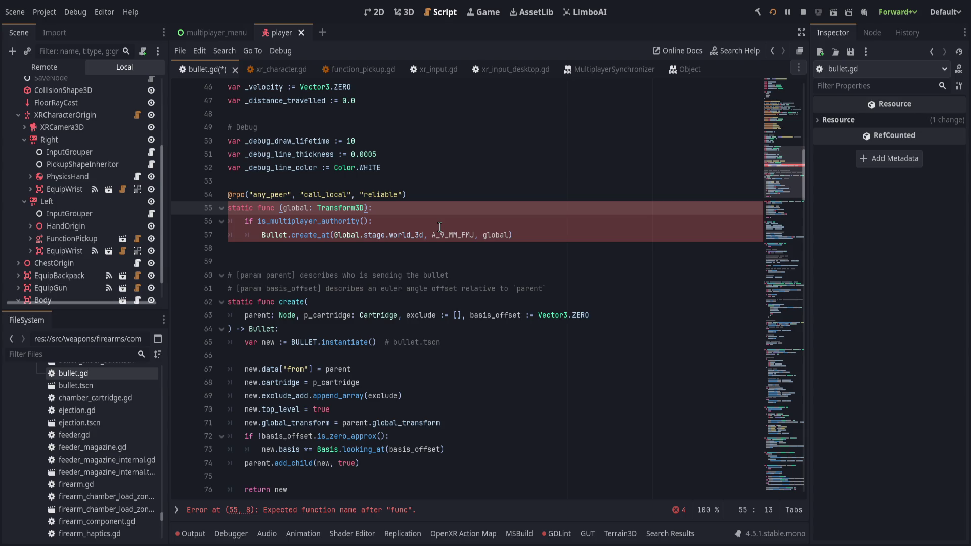
pyautogui.write('sync_spawn')
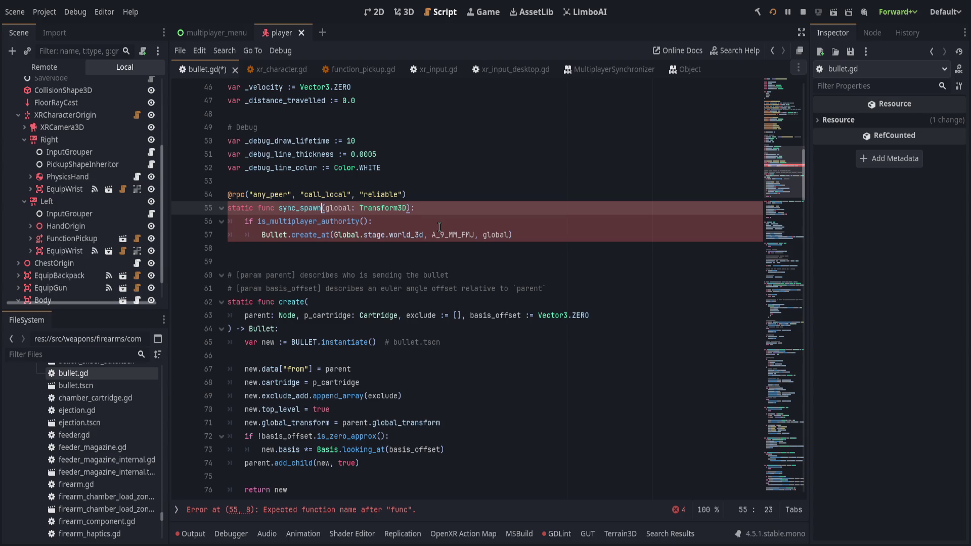
pyautogui.press('End')
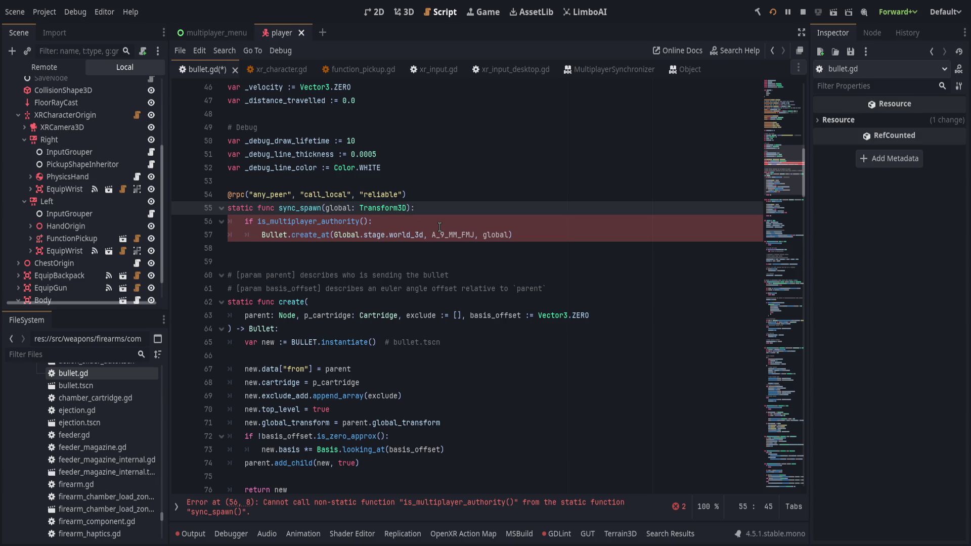
pyautogui.press('Home')
pyautogui.press('End')
pyautogui.press('Home')
pyautogui.press('End')
pyautogui.press('Home')
pyautogui.press('Home')
pyautogui.press('End')
pyautogui.press('Home')
pyautogui.press('End')
pyautogui.press('Home')
pyautogui.press('End')
pyautogui.press('Home')
pyautogui.press('End')
# Add a cartridge: Cartridge parameter after global in the sync_spawn signature
pyautogui.click(407, 208)
pyautogui.write(', cartridge: Cart')
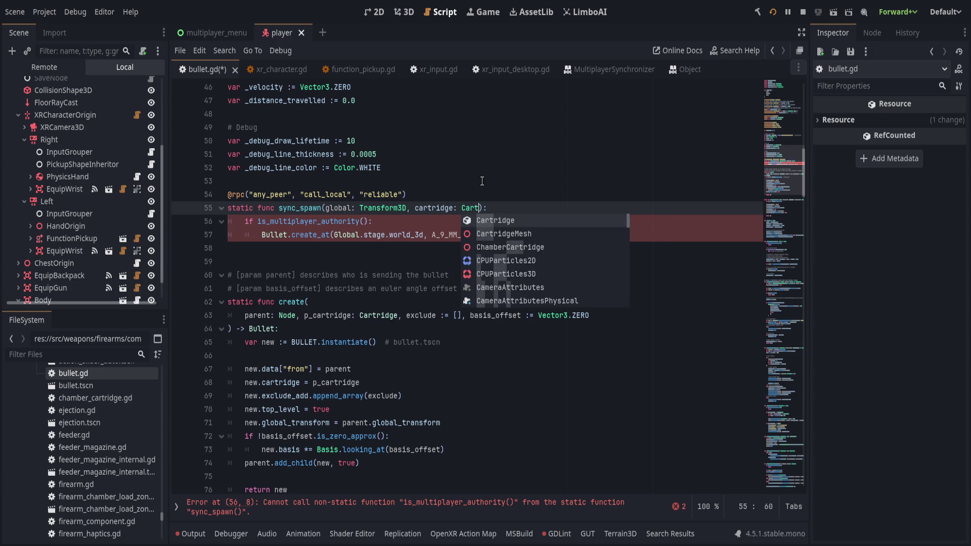
pyautogui.write('ridge')
pyautogui.press('End')
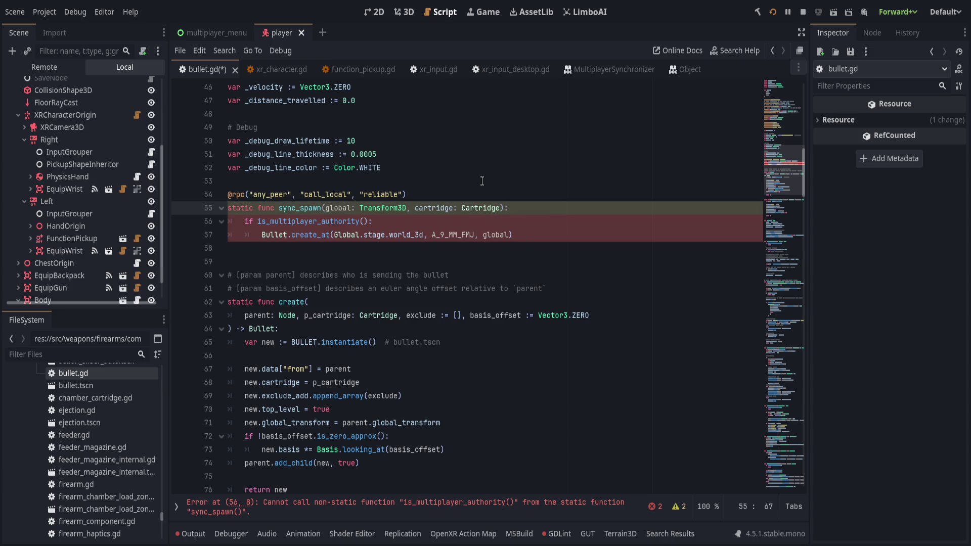
pyautogui.scroll(-3, 482, 181)
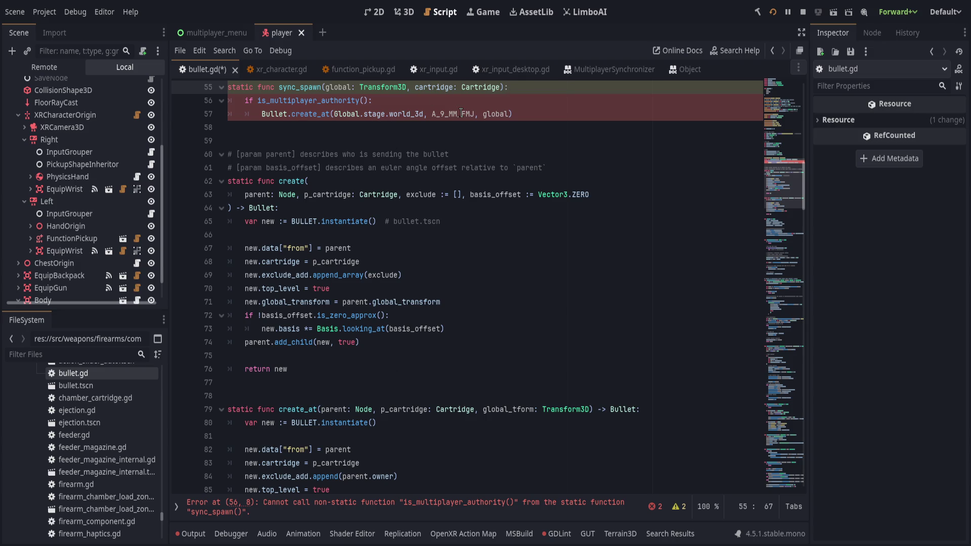
pyautogui.click(499, 113)
pyautogui.scroll(3, 493, 175)
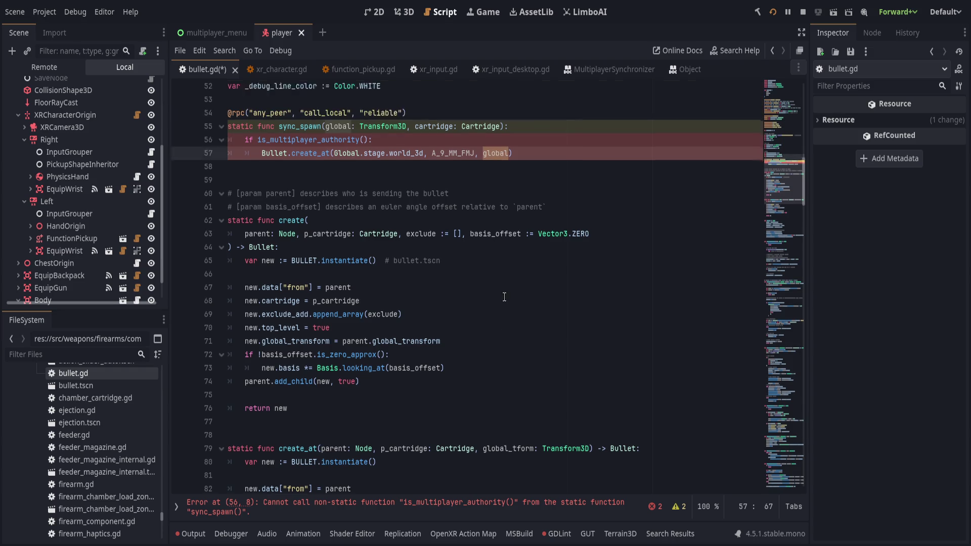
pyautogui.click(592, 225)
# Move the cartridge parameter to the front and rename it _cartridge
pyautogui.moveTo(415, 208); pyautogui.dragTo(500, 208)
pyautogui.hotkey('ctrl', 'c')
pyautogui.press('BackSpace')
pyautogui.click(325, 208)
pyautogui.hotkey('ctrl', 'v')
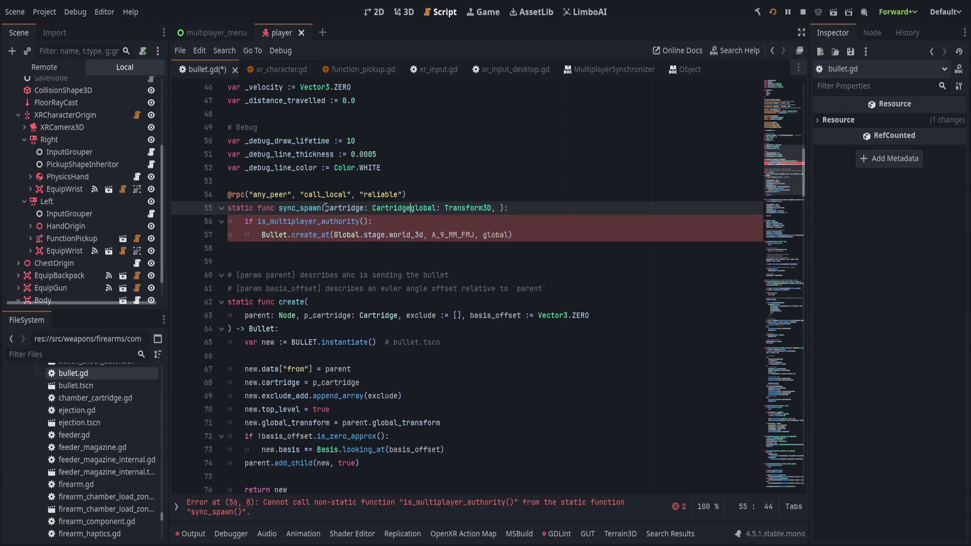
pyautogui.press('BackSpace')
pyautogui.press('BackSpace')
pyautogui.press('BackSpace')
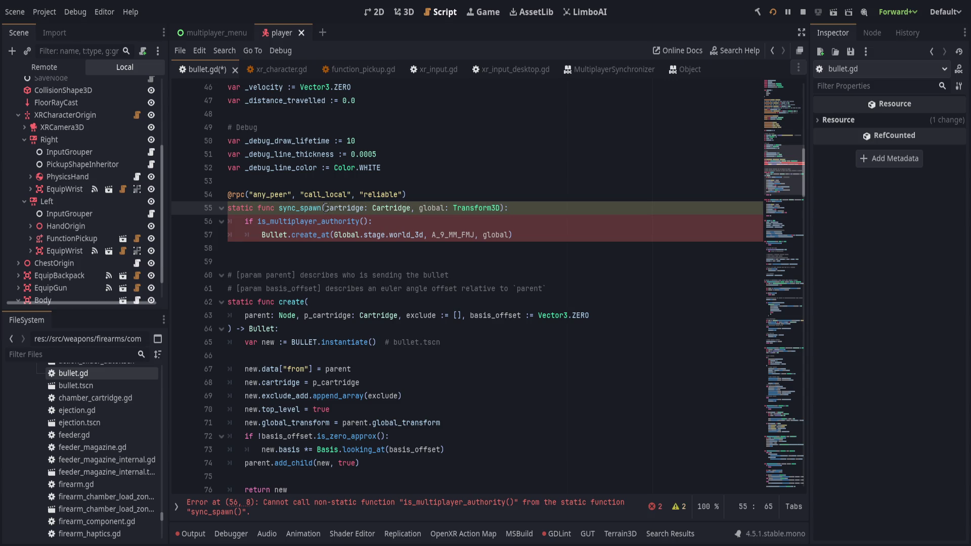
pyautogui.doubleClick(345, 207)
pyautogui.press('Left')
pyautogui.write('_')
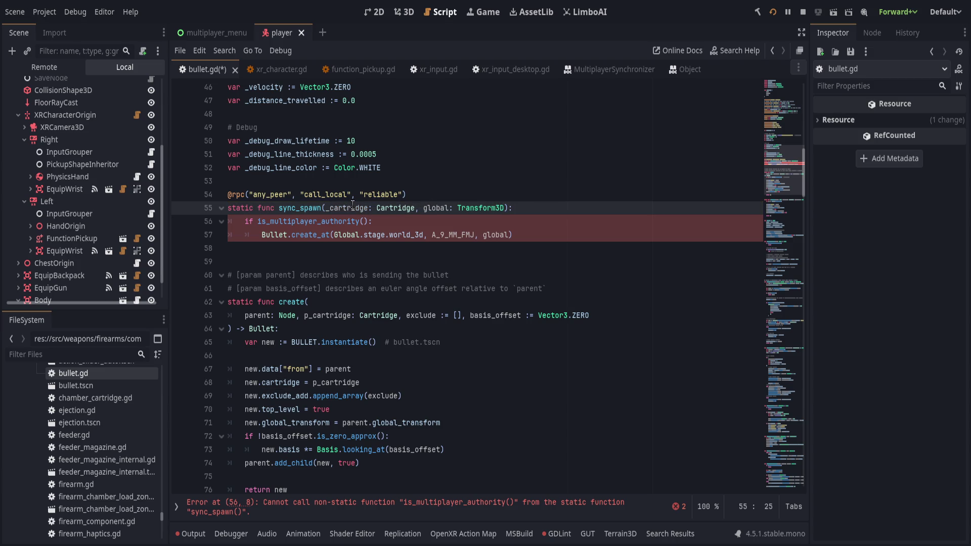
# Rename the global parameter to _global_transform
pyautogui.click(545, 223)
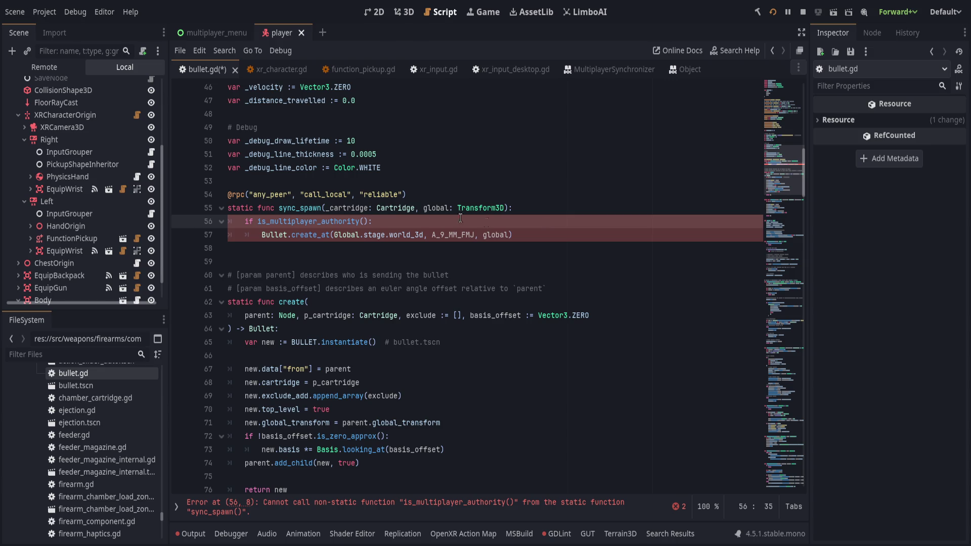
pyautogui.click(424, 208)
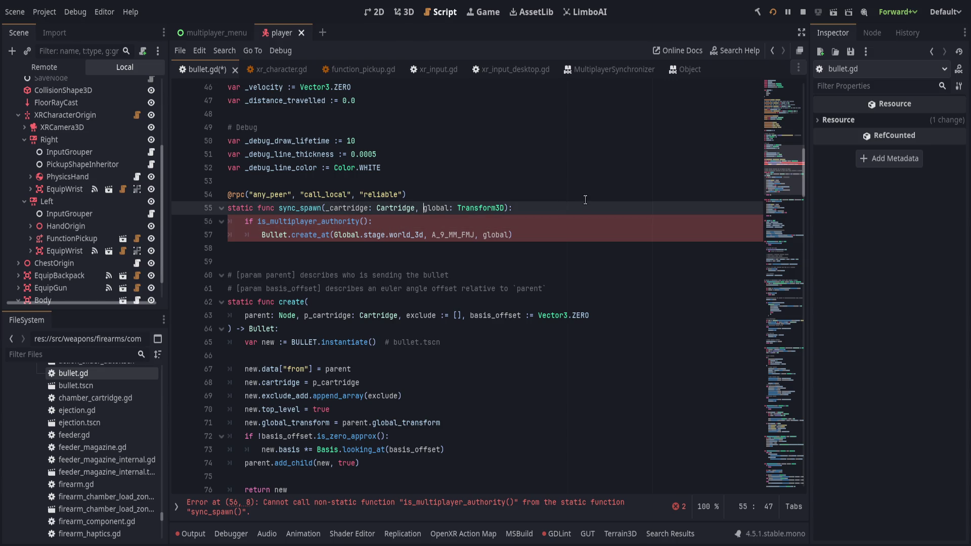
pyautogui.write('__')
pyautogui.press('BackSpace')
pyautogui.click(449, 208)
pyautogui.write('_transform')
# Pass _global_transform and _cartridge into Bullet.create_at, replacing global and A_9_MM_FMJ
pyautogui.doubleClick(475, 208)
pyautogui.hotkey('ctrl', 'c')
pyautogui.doubleClick(497, 234)
pyautogui.hotkey('ctrl', 'v')
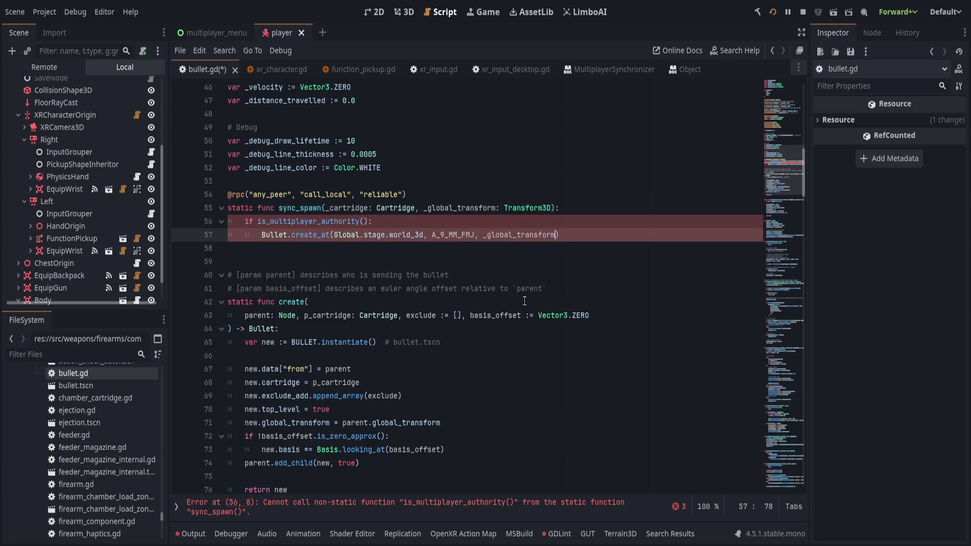
pyautogui.doubleClick(354, 208)
pyautogui.hotkey('ctrl', 'c')
pyautogui.doubleClick(452, 235)
pyautogui.hotkey('ctrl', 'v')
# Inspect lines 56–74 of bullet.gd around the updated create_at call
pyautogui.click(603, 223)
pyautogui.click(610, 236)
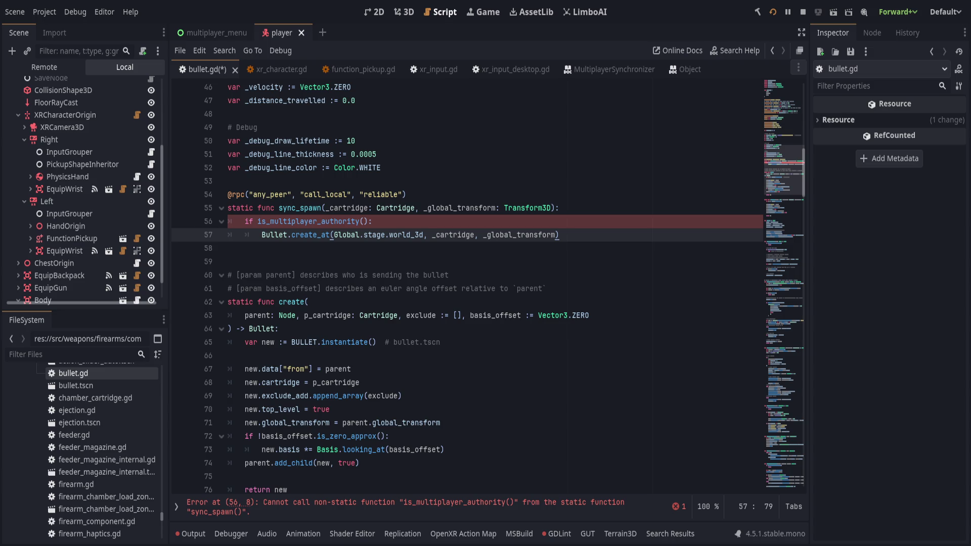
pyautogui.click(467, 464)
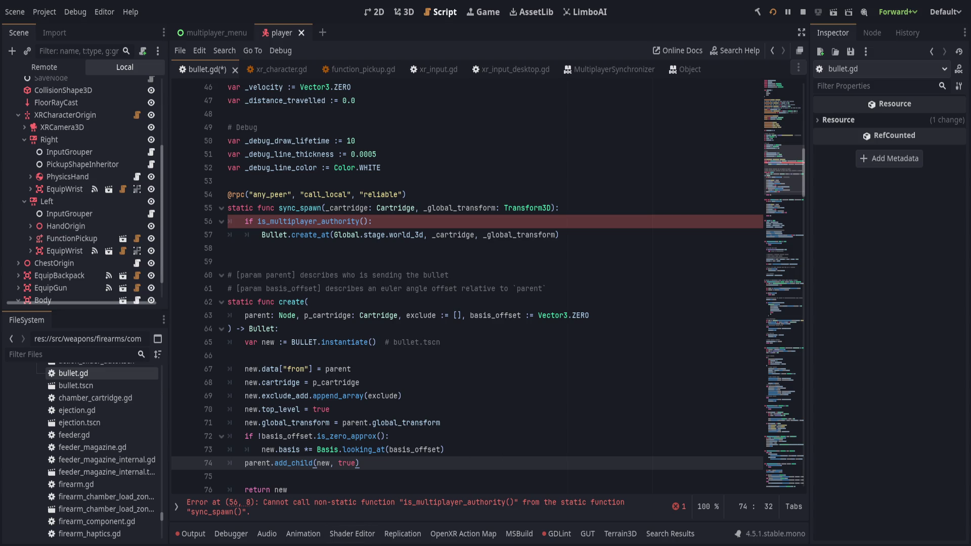
pyautogui.click(555, 372)
pyautogui.click(506, 303)
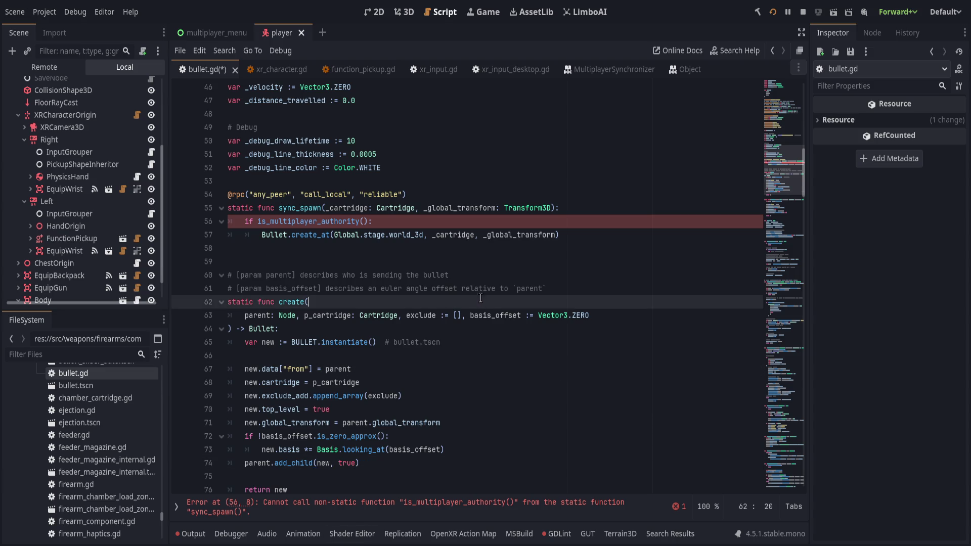
pyautogui.click(456, 221)
pyautogui.scroll(2, 306, 280)
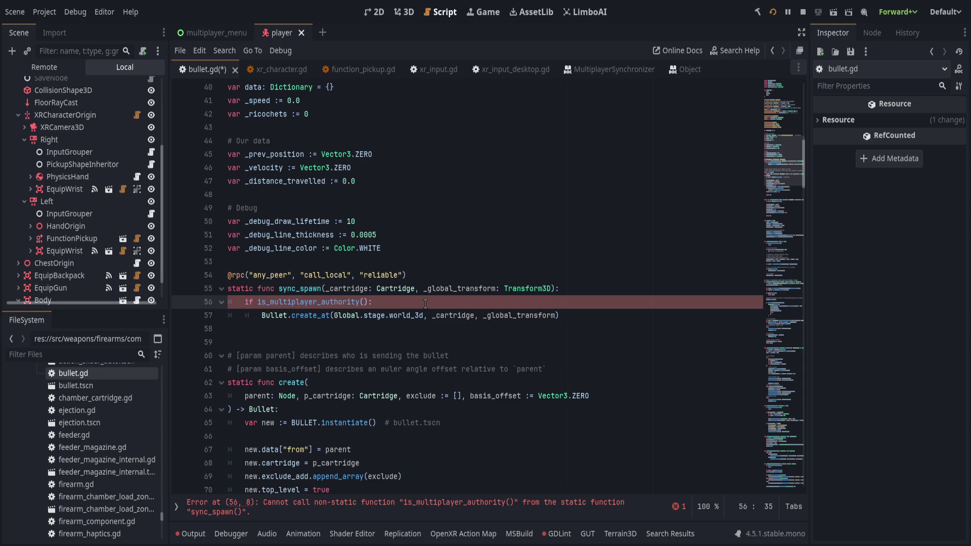
# Try changing the rpc annotation's any_peer to authority, revert to any_peer, and save
pyautogui.doubleClick(263, 276)
pyautogui.write('autho')
pyautogui.press('Return')
pyautogui.hotkey('ctrl', 'z')
pyautogui.hotkey('ctrl', 'z')
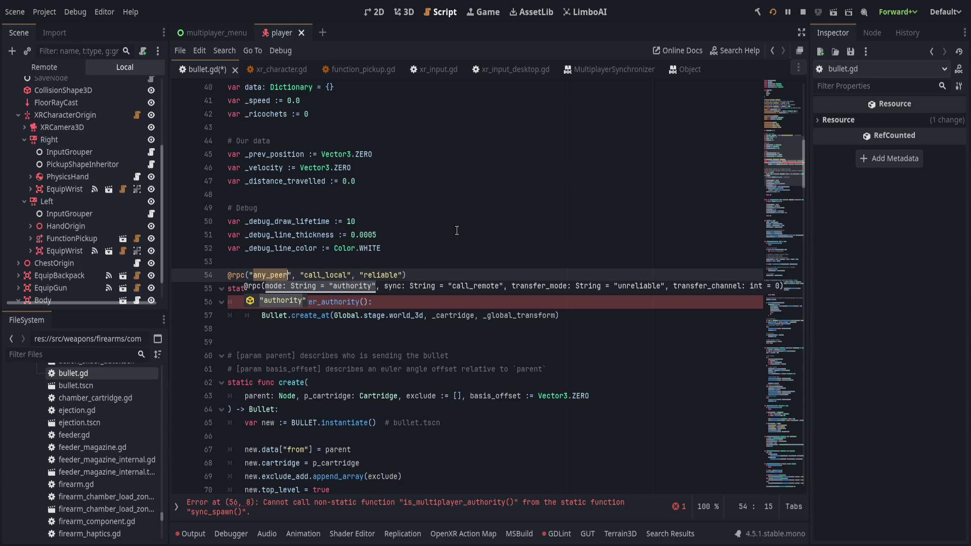
pyautogui.press('Escape')
pyautogui.click(656, 315)
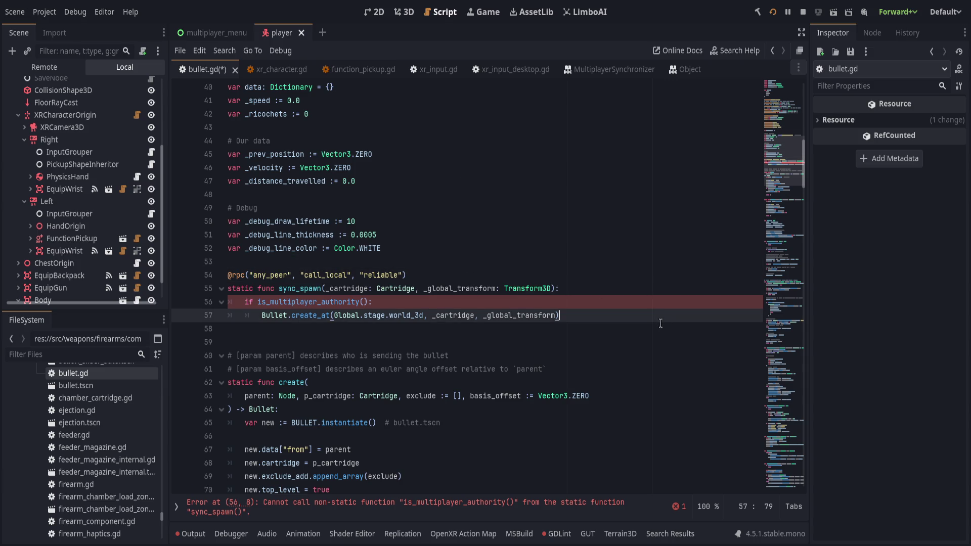
pyautogui.press('Down')
pyautogui.hotkey('ctrl', 's')
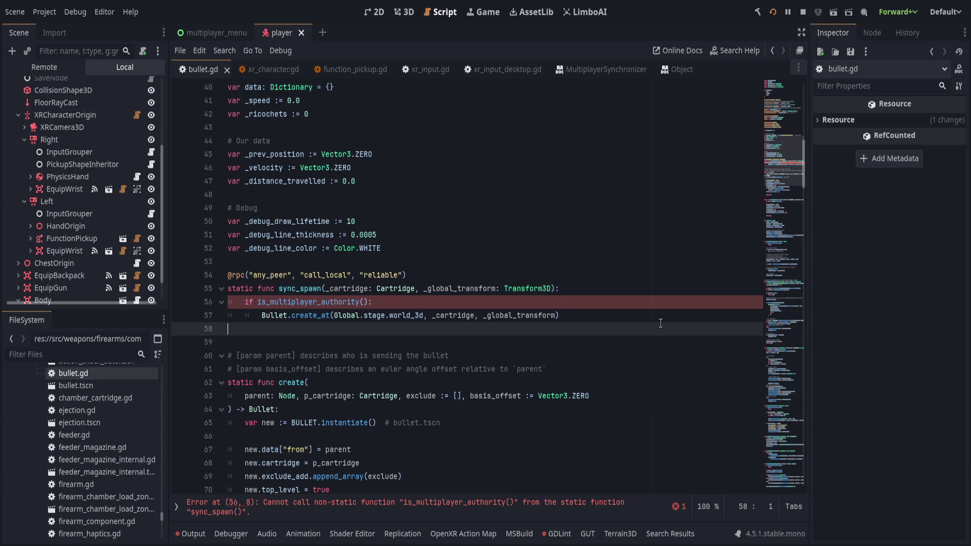
# Drop the authority check line, unindent create_at, rename sync_spawn to sync_create, and save
pyautogui.click(558, 302)
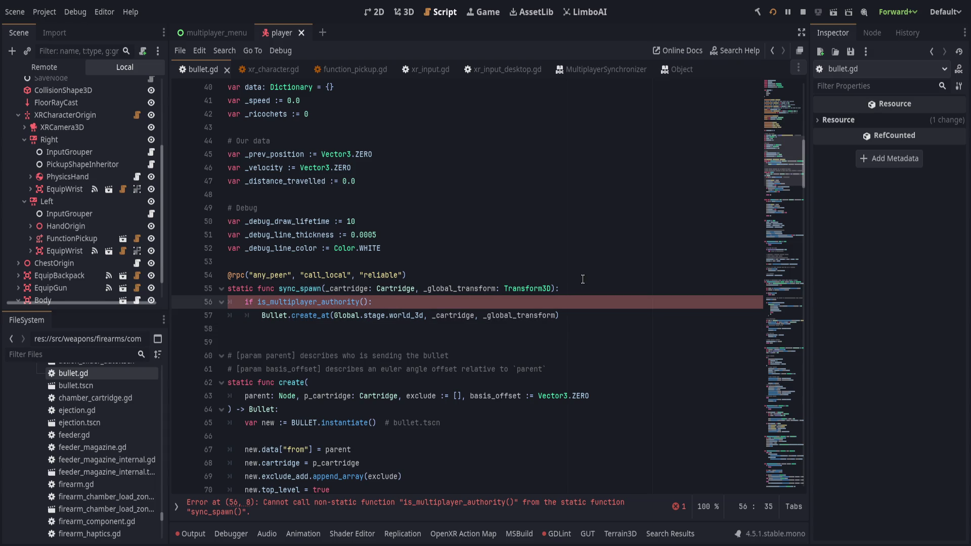
pyautogui.hotkey('ctrl', 'shift', 'k')
pyautogui.click(585, 302)
pyautogui.hotkey('shift', 'Tab')
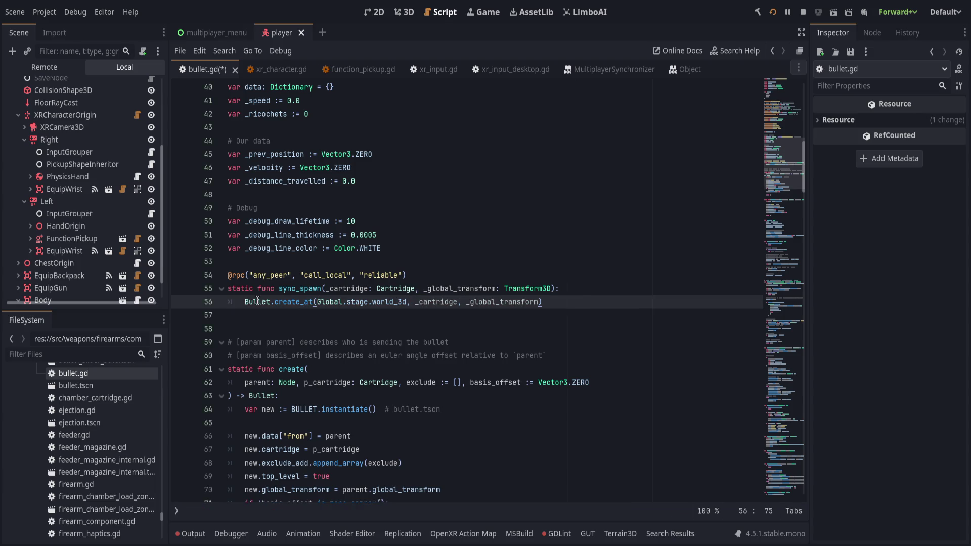
pyautogui.doubleClick(288, 289)
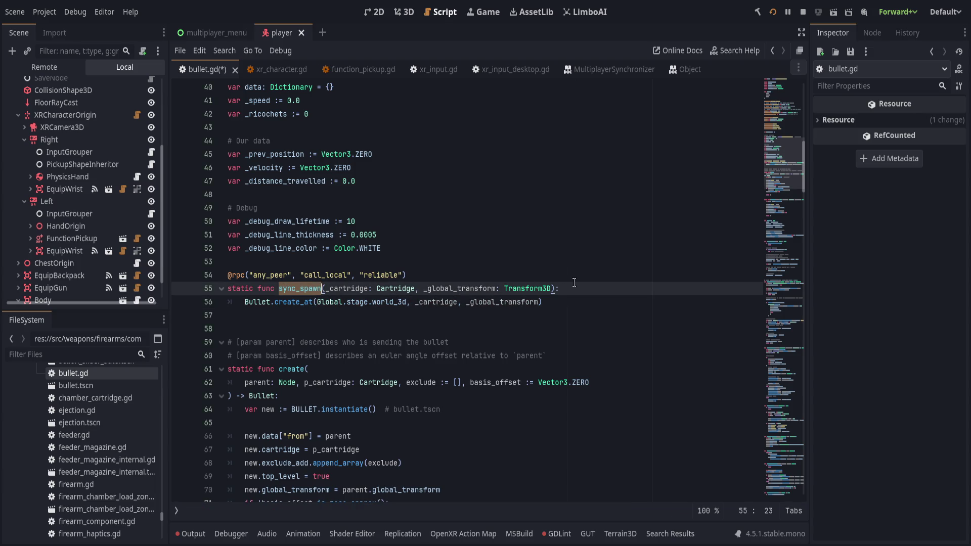
pyautogui.write('sync_s')
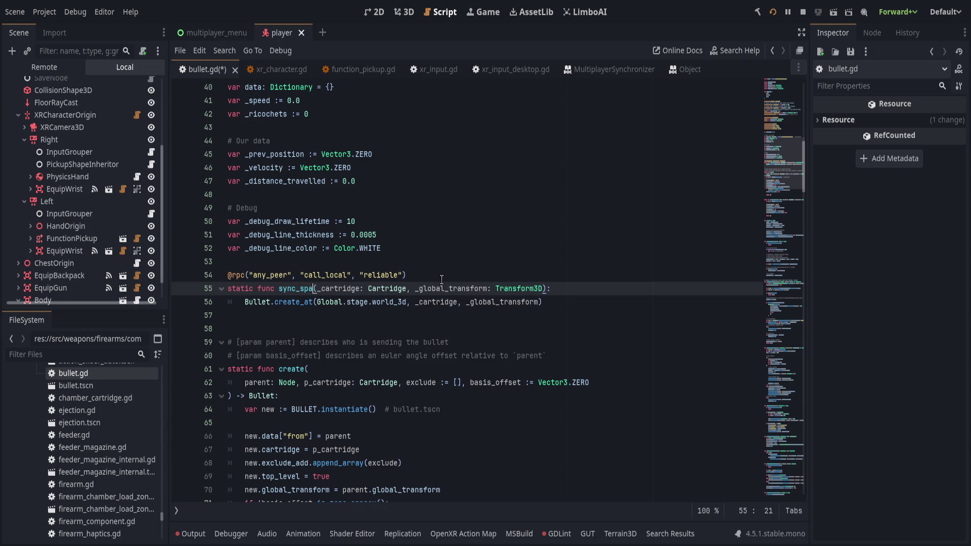
pyautogui.write('reate')
pyautogui.press('End')
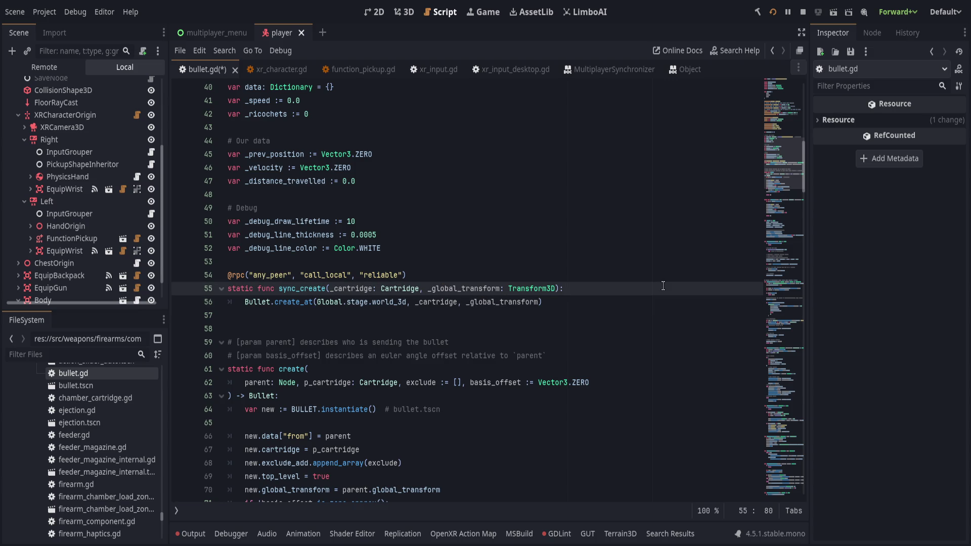
pyautogui.click(596, 298)
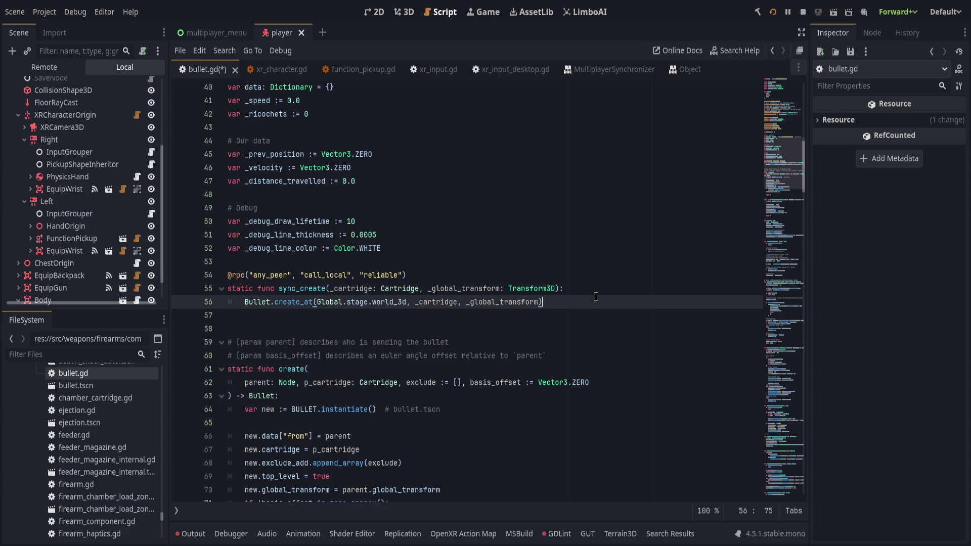
pyautogui.hotkey('ctrl', 's')
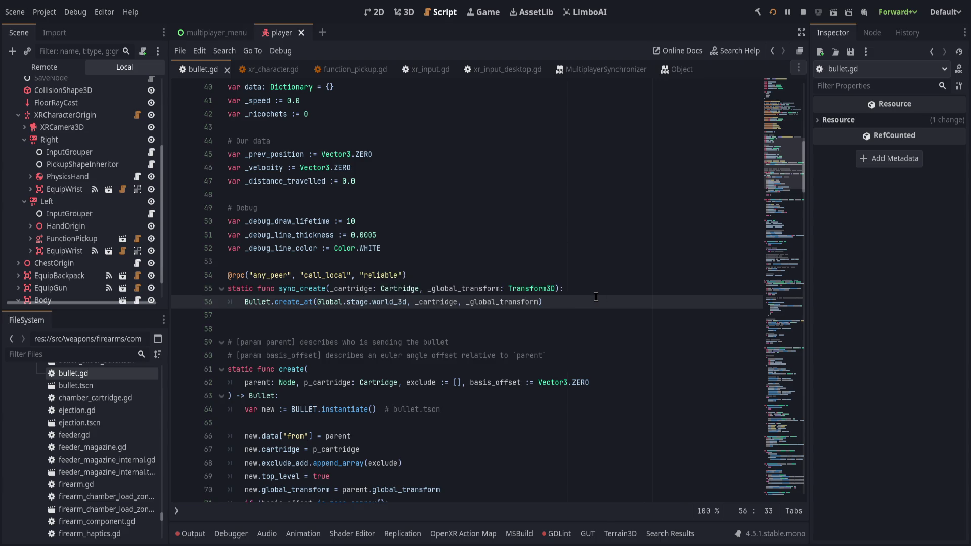
# Wrap the create_at call in a new 'if is_multiplayer_authority():' guard and save
pyautogui.write('if is_mult')
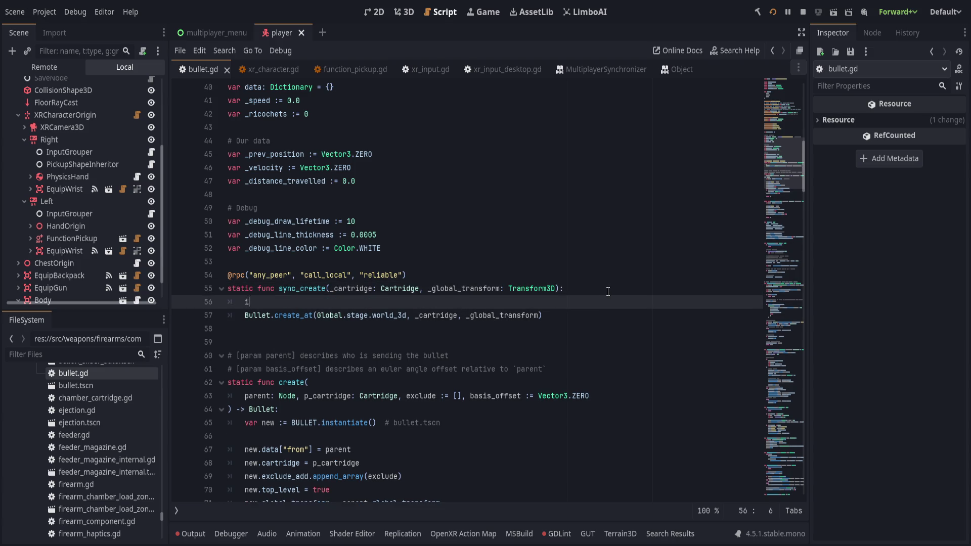
pyautogui.write('iplayer_authority():')
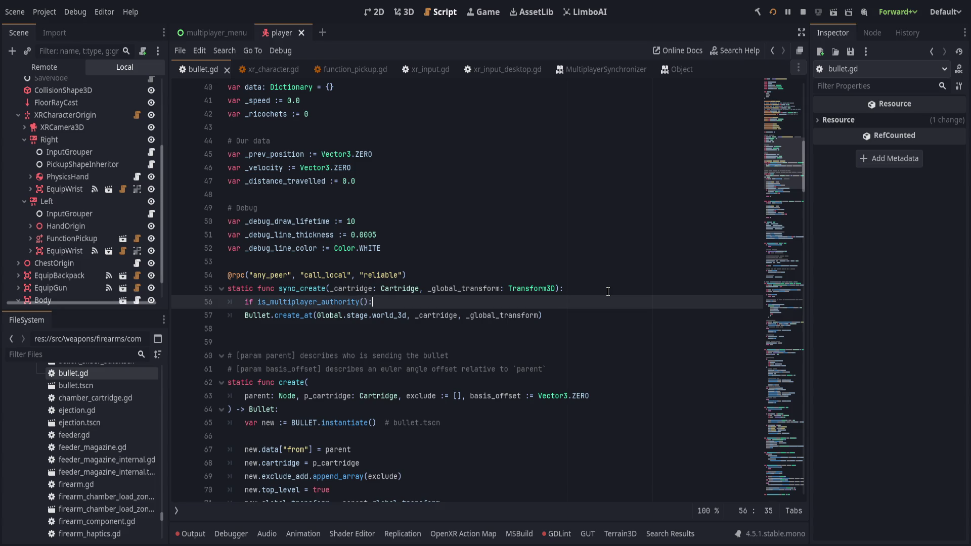
pyautogui.press('Down')
pyautogui.press('Tab')
pyautogui.click(617, 291)
pyautogui.hotkey('ctrl', 's')
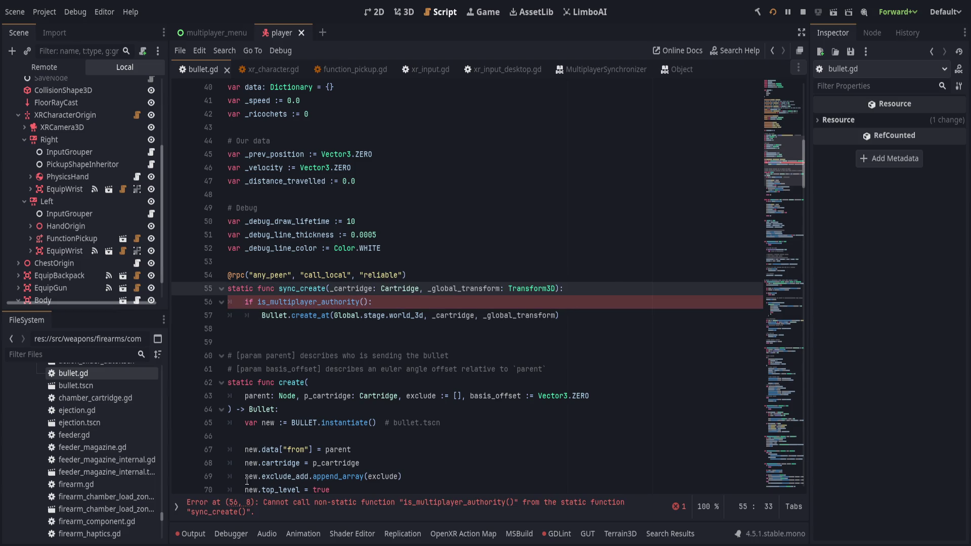
# Remove the 'static' keyword from the sync_create signature and save bullet.gd
pyautogui.click(334, 302)
pyautogui.press('Up')
pyautogui.press('Home')
pyautogui.press('Right')
pyautogui.press('Right')
pyautogui.press('Right')
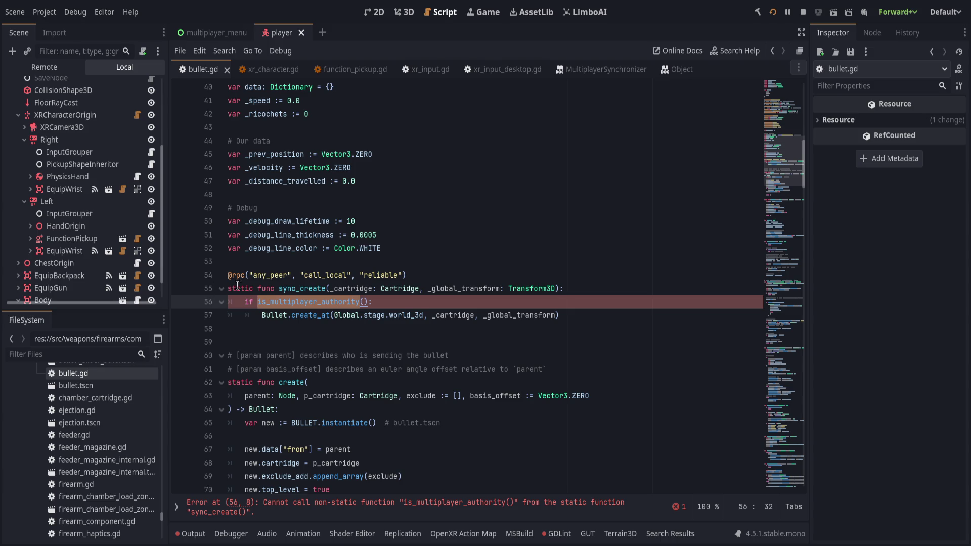
pyautogui.hotkey('shift', 'Home')
pyautogui.press('BackSpace')
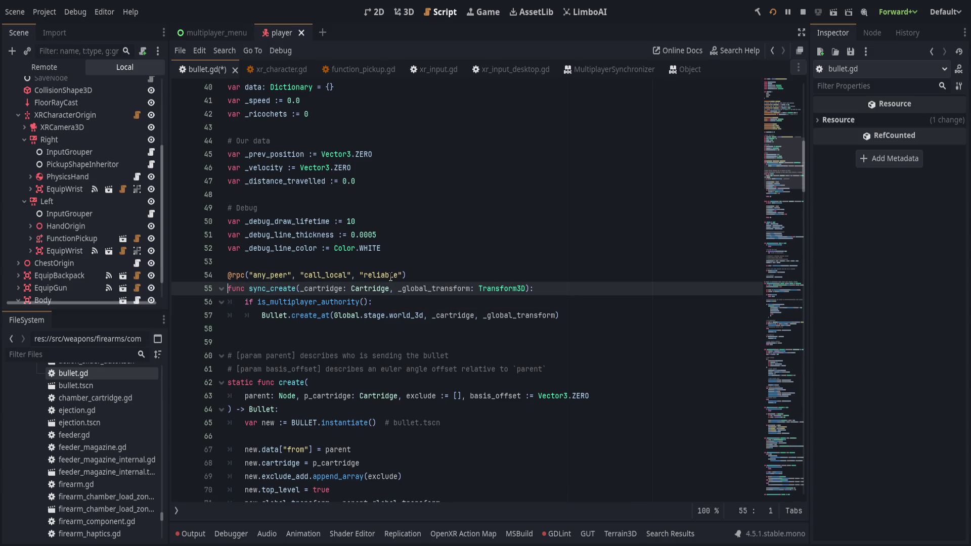
pyautogui.click(387, 302)
pyautogui.hotkey('ctrl', 's')
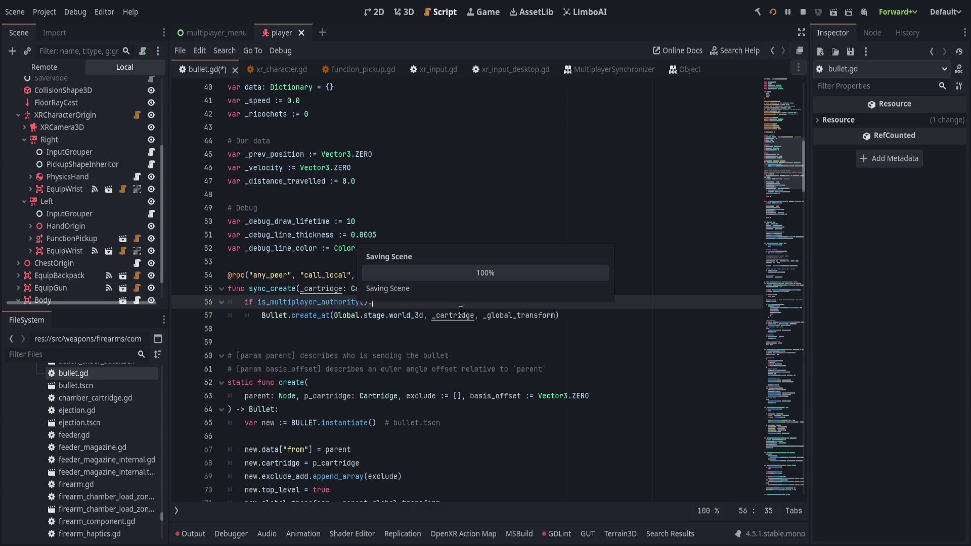
pyautogui.press('Left')
pyautogui.press('Left')
pyautogui.press('Left')
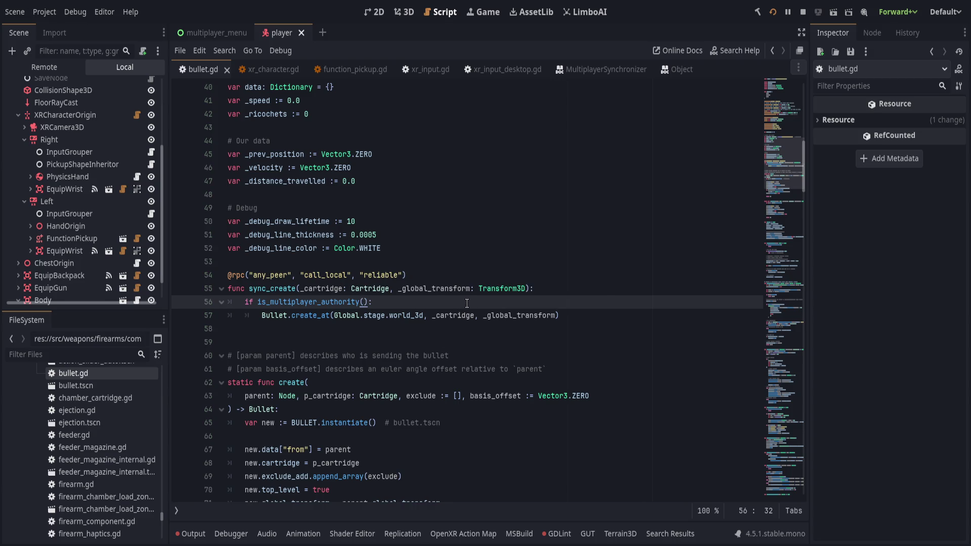
# Insert a 'to: Node' parameter at the front of sync_create's parameter list
pyautogui.moveTo(584, 315)
pyautogui.mouseDown()
pyautogui.moveTo(599, 299)
pyautogui.moveTo(605, 263)
pyautogui.mouseUp()
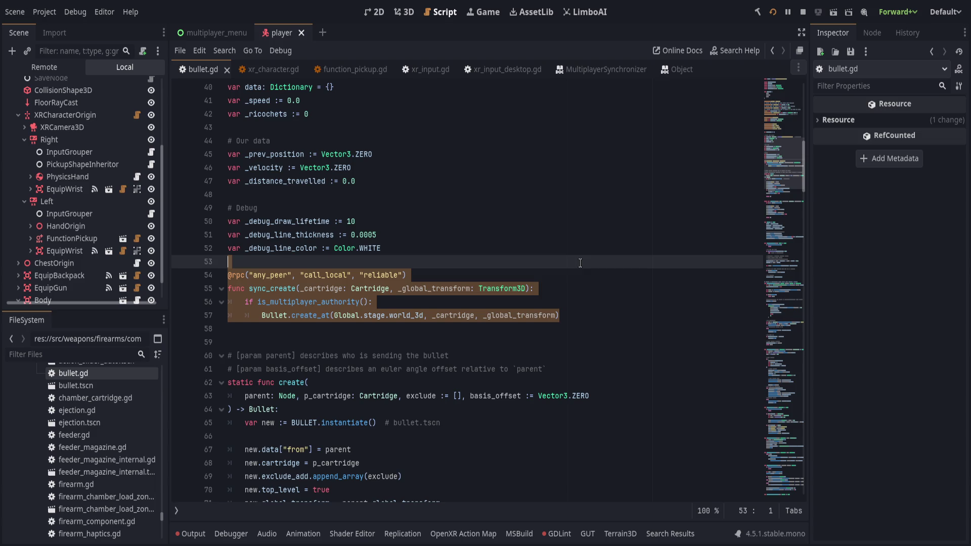
pyautogui.click(385, 315)
pyautogui.click(300, 288)
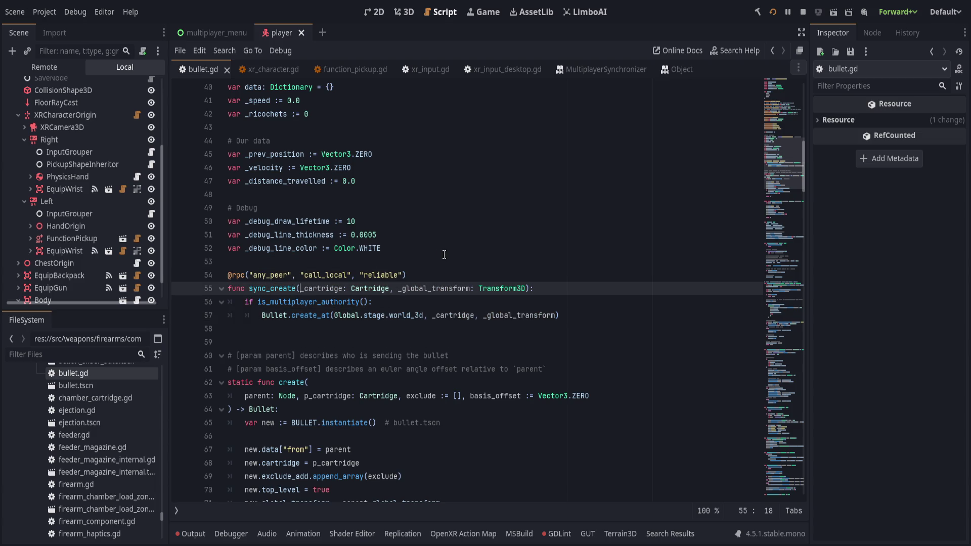
pyautogui.write('parent')
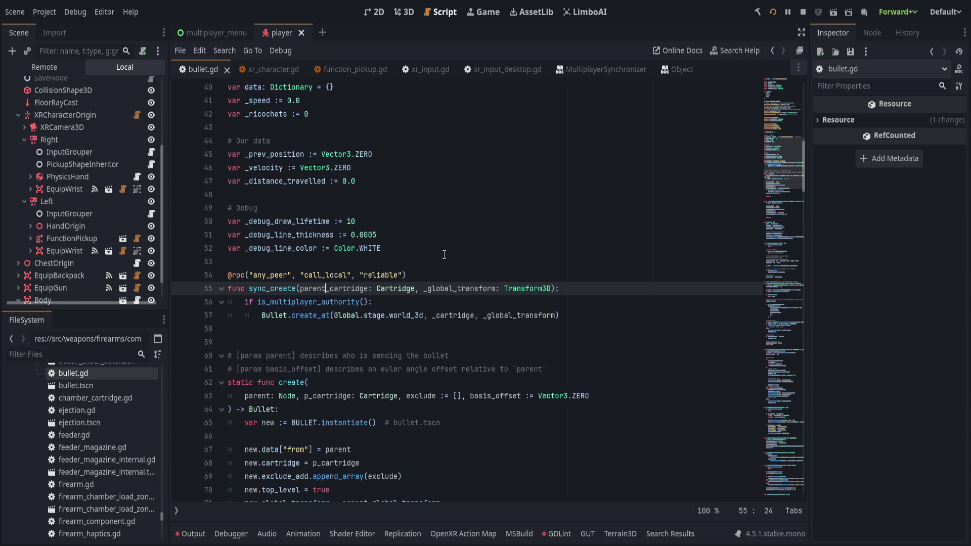
pyautogui.press('BackSpace')
pyautogui.press('BackSpace')
pyautogui.press('BackSpace')
pyautogui.write('to: Node3D')
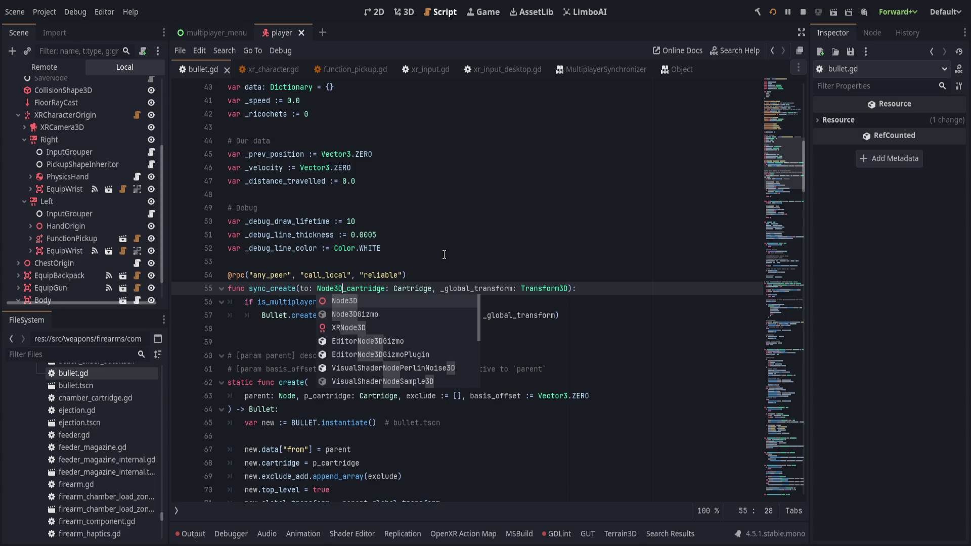
pyautogui.press('Escape')
pyautogui.press('BackSpace')
pyautogui.press('BackSpace')
pyautogui.write(',')
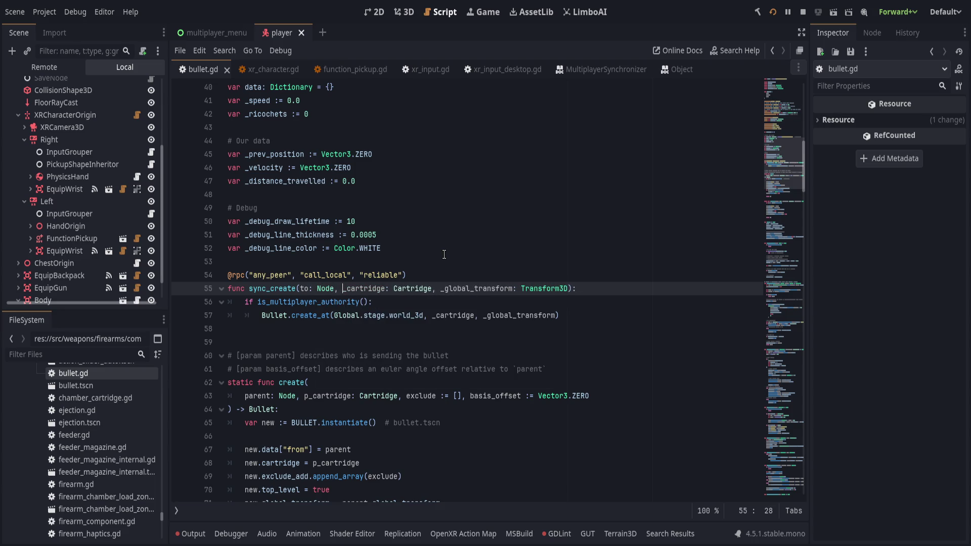
# Prefix sync_create with 'static', stepping through undo and redo to restore it
pyautogui.press('Home')
pyautogui.write('static')
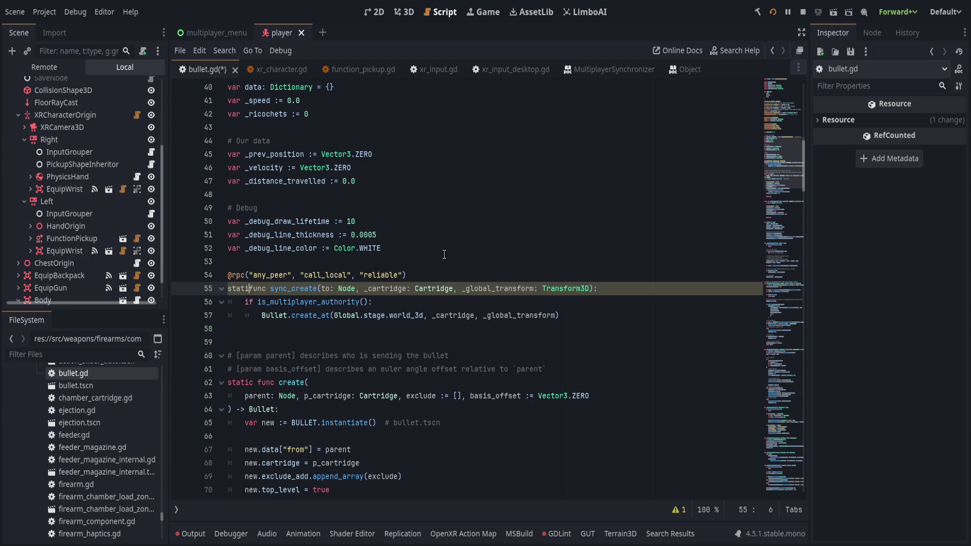
pyautogui.click(336, 288)
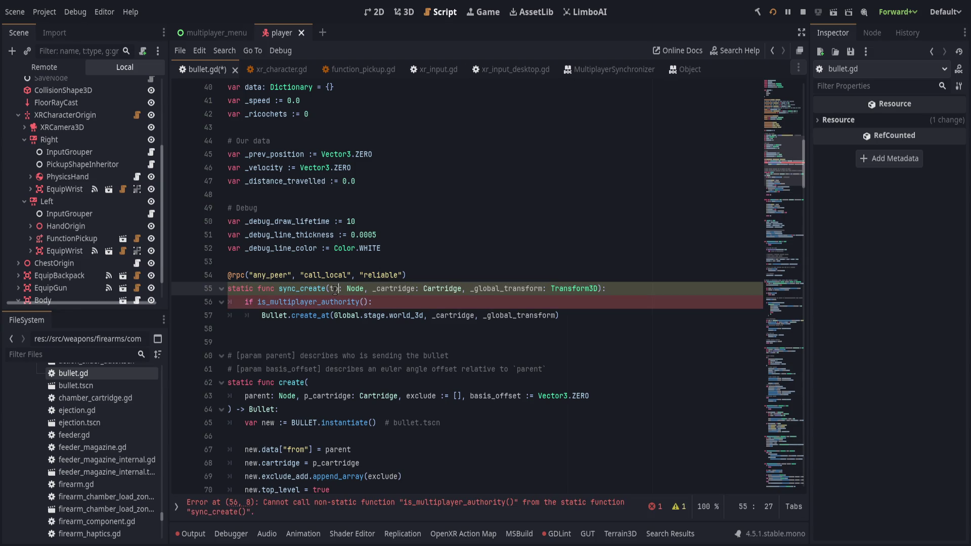
pyautogui.click(448, 288)
pyautogui.click(454, 300)
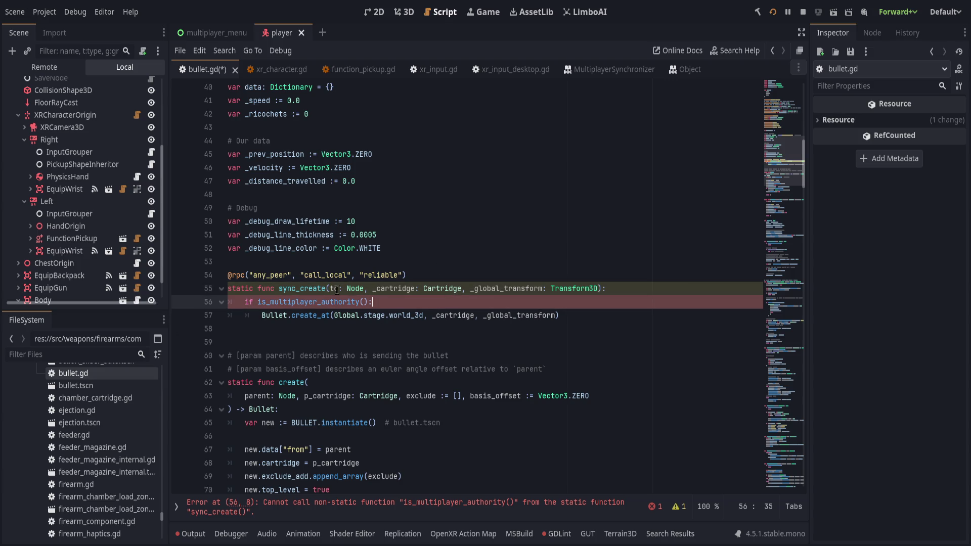
pyautogui.hotkey('ctrl', 'z')
pyautogui.hotkey('ctrl', 'z')
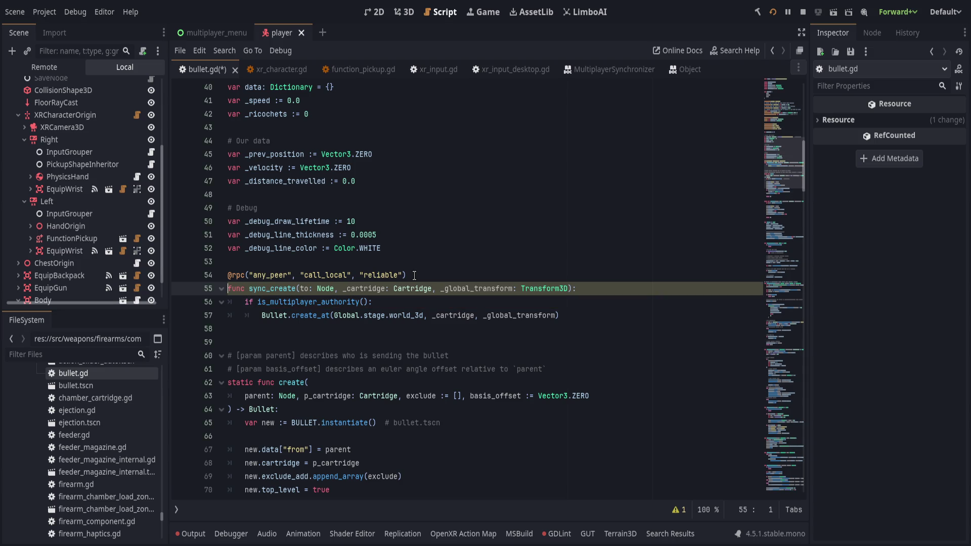
pyautogui.hotkey('ctrl', 'shift', 'z')
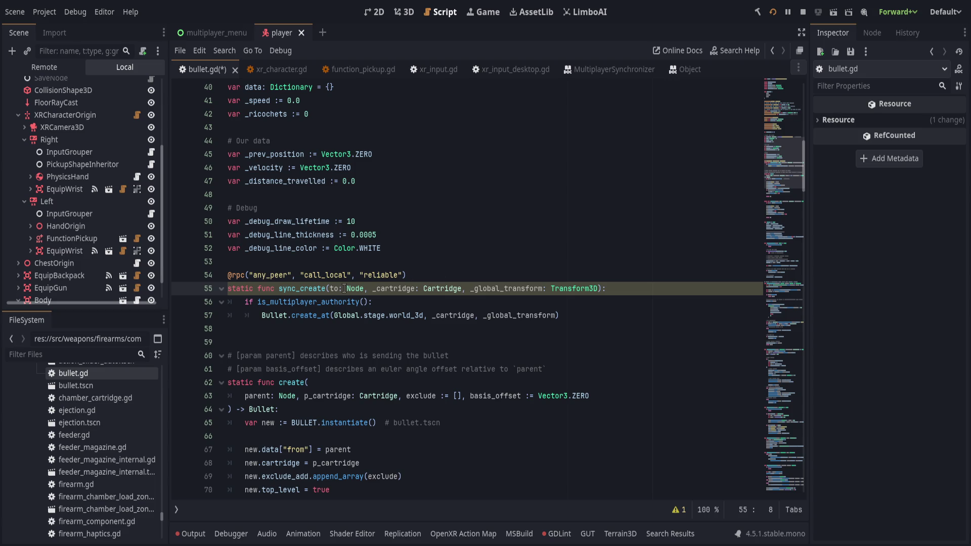
pyautogui.hotkey('ctrl', 'shift', 'z')
pyautogui.hotkey('ctrl', 'shift', 'z')
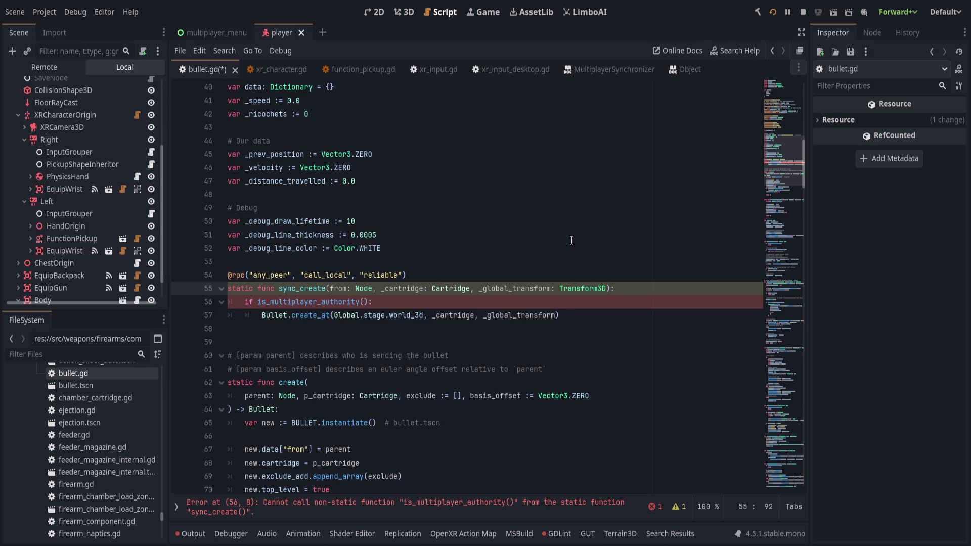
# Rename _global_transform to _bullet_global_transform in the signature and the create_at call
pyautogui.hotkey('ctrl', 'shift', 'z')
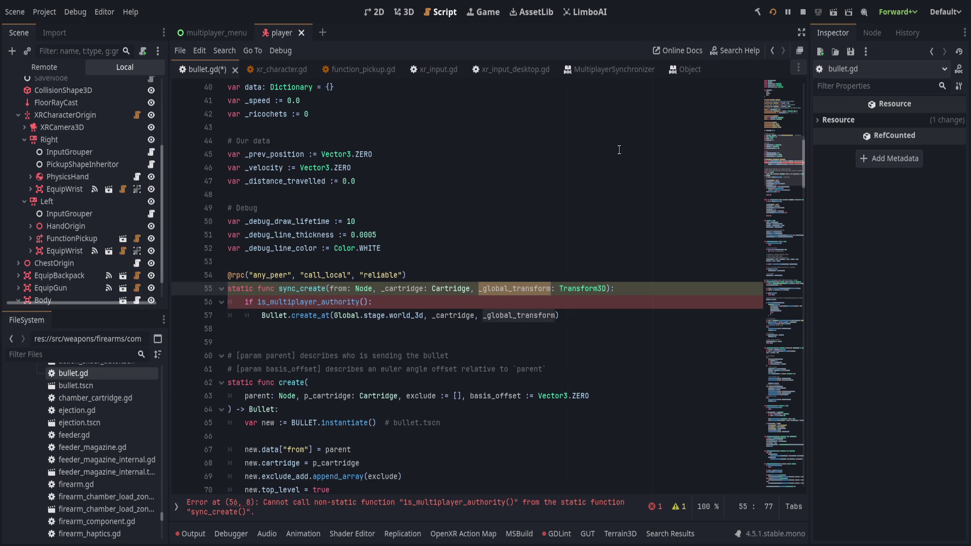
pyautogui.write('_bullet')
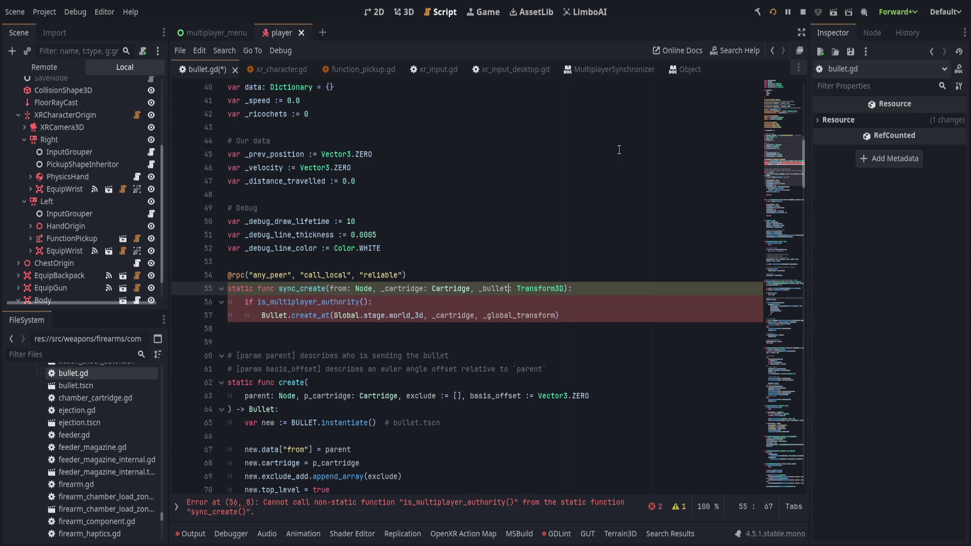
pyautogui.write('_t')
pyautogui.press('BackSpace')
pyautogui.write('global_transform')
pyautogui.doubleClick(518, 288)
pyautogui.hotkey('ctrl', 'c')
pyautogui.doubleClick(515, 315)
pyautogui.hotkey('ctrl', 'v')
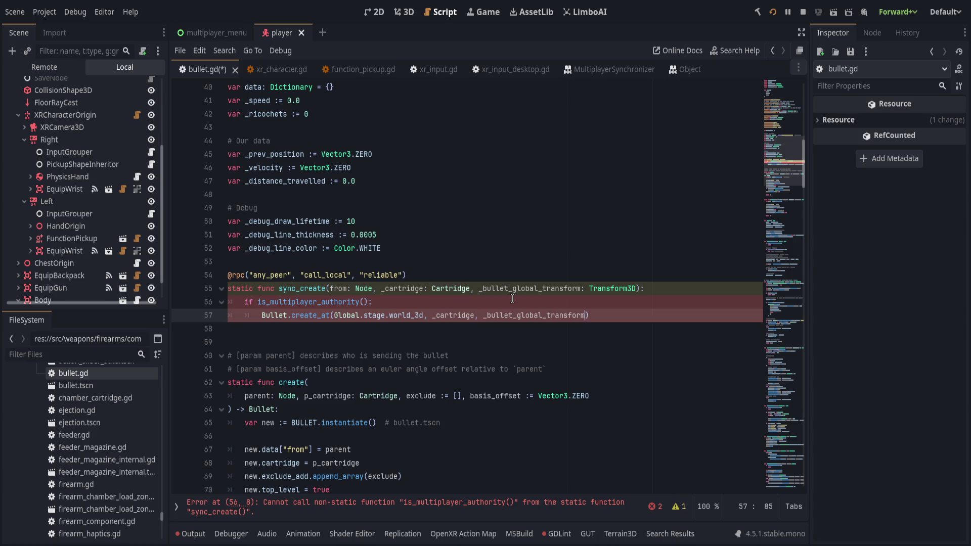
# Change the guard to from.is_multiplayer_authority() and save bullet.gd
pyautogui.press('Up')
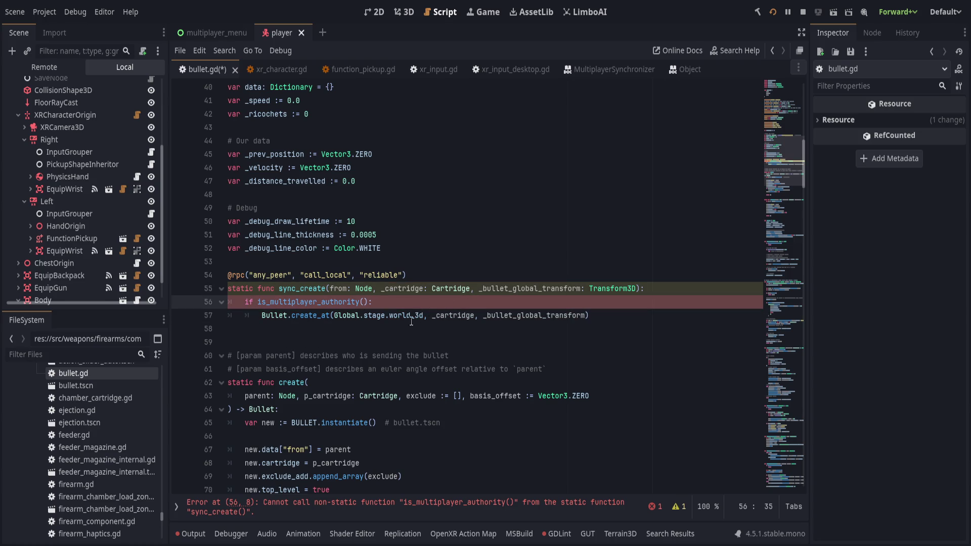
pyautogui.click(343, 290)
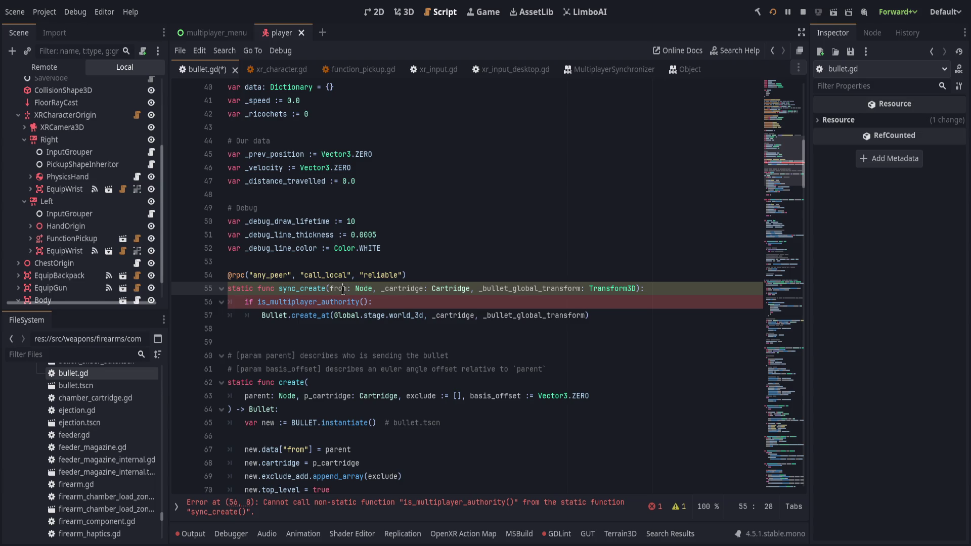
pyautogui.click(258, 302)
pyautogui.write('from.')
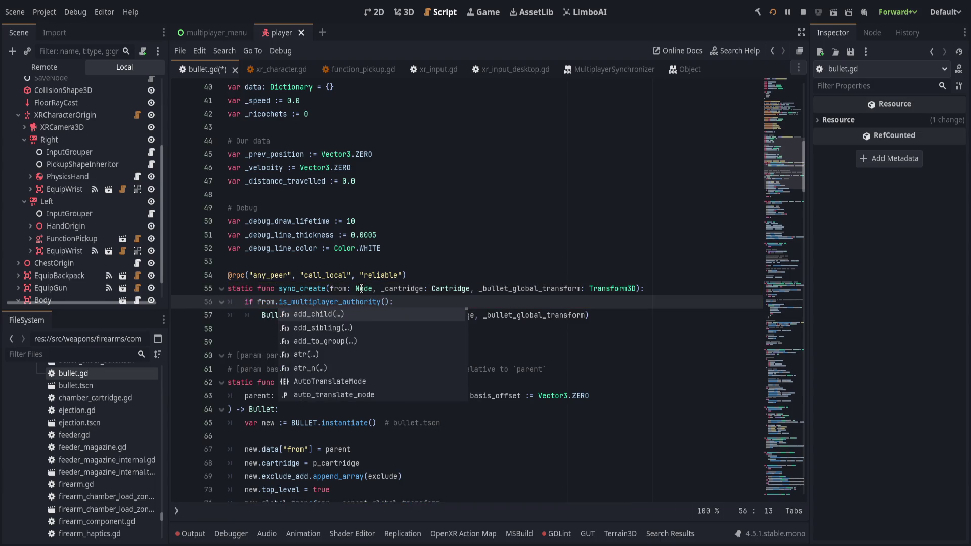
pyautogui.press('End')
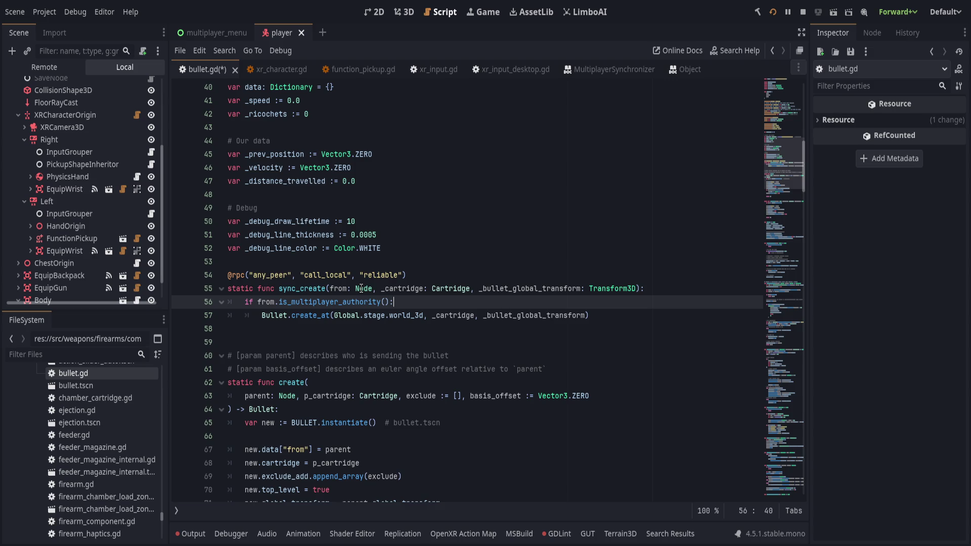
pyautogui.click(470, 288)
pyautogui.press('Up')
pyautogui.click(484, 293)
pyautogui.click(491, 304)
pyautogui.hotkey('ctrl', 's')
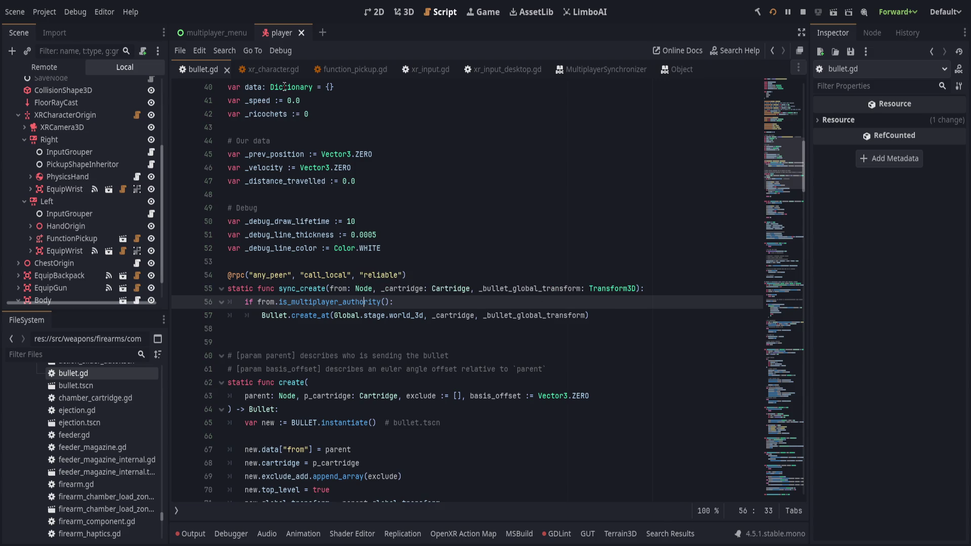
pyautogui.click(280, 69)
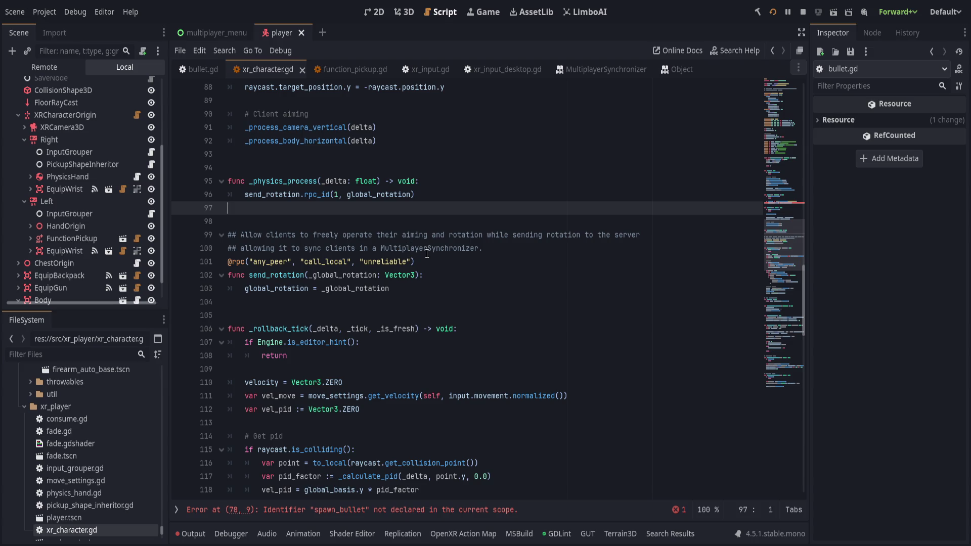
# Undo edits in xr_character.gd and scroll up to the undeclared spawn_bullet call on line 78
pyautogui.hotkey('ctrl', 'z')
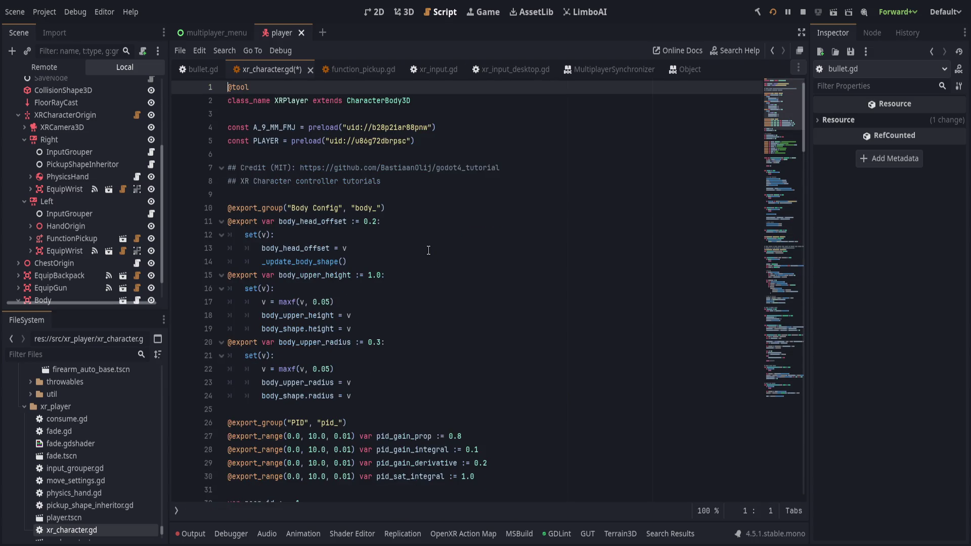
pyautogui.hotkey('ctrl', 'z')
pyautogui.hotkey('ctrl', 'z')
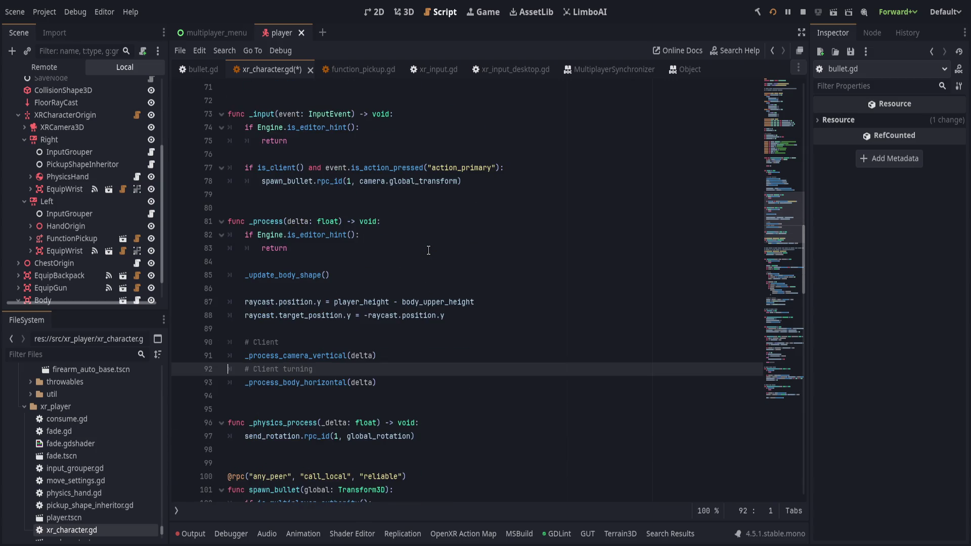
pyautogui.hotkey('ctrl', 'z')
pyautogui.hotkey('ctrl', 'z')
pyautogui.hotkey('ctrl', 'z')
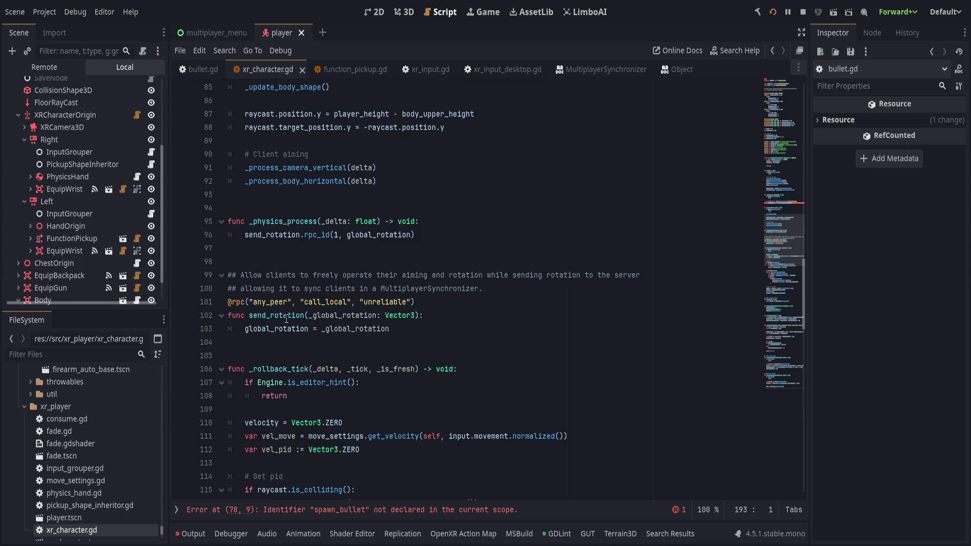
pyautogui.scroll(4, 428, 251)
pyautogui.scroll(4, 430, 303)
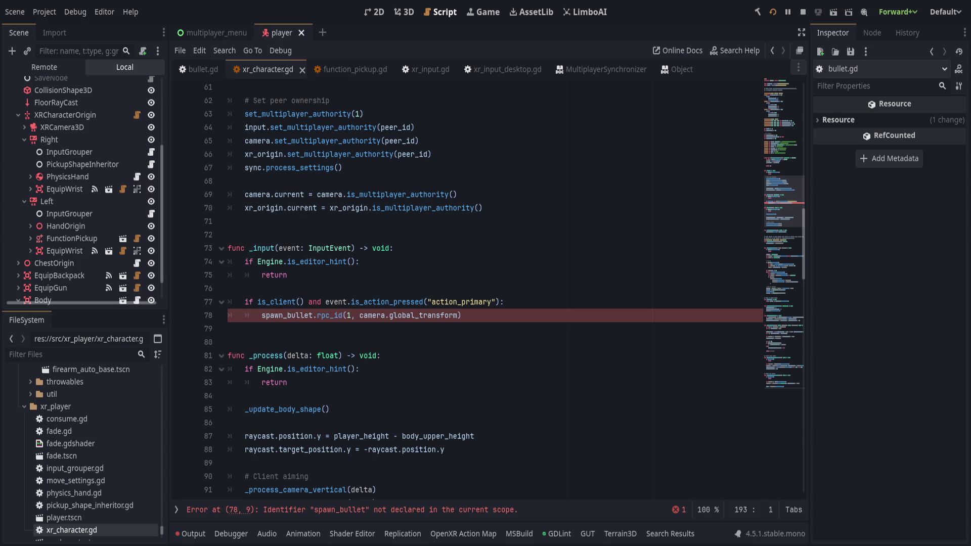
pyautogui.click(253, 154)
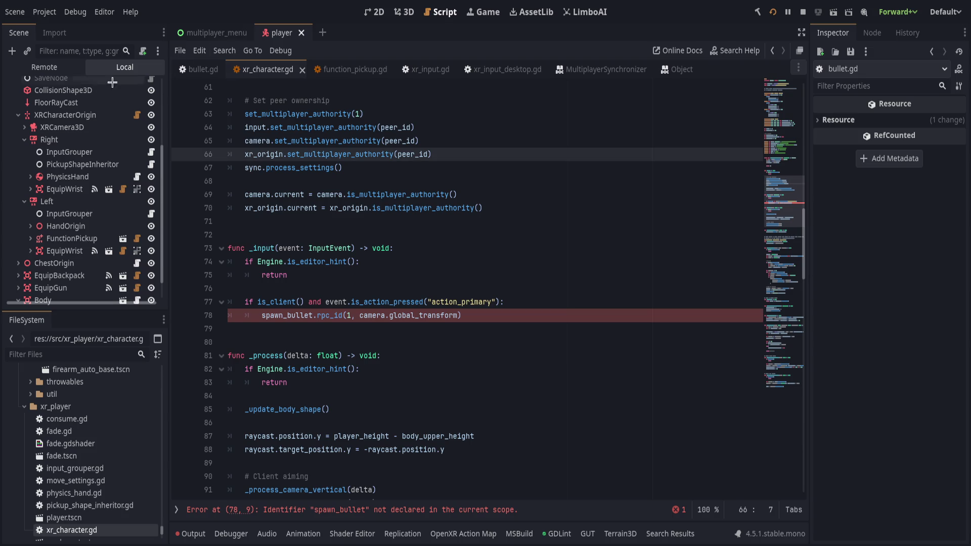
pyautogui.scroll(4, 94, 219)
pyautogui.click(458, 194)
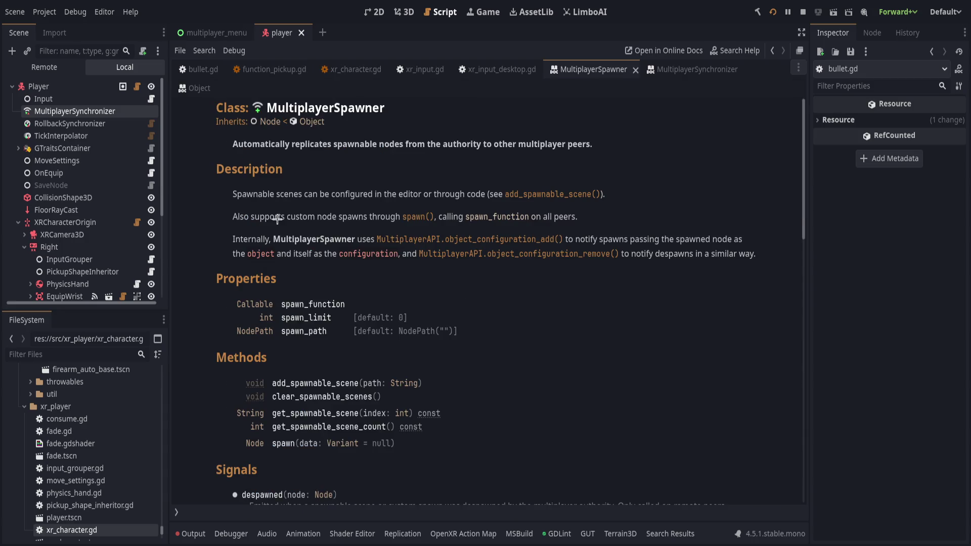
# Read the MultiplayerSpawner description on spawnable scenes, custom spawns and spawn notifications
pyautogui.moveTo(269, 194); pyautogui.dragTo(488, 194)
pyautogui.moveTo(243, 217); pyautogui.dragTo(535, 223)
pyautogui.click(652, 228)
pyautogui.moveTo(253, 235); pyautogui.dragTo(261, 235)
pyautogui.moveTo(261, 237)
pyautogui.mouseDown()
pyautogui.moveTo(470, 246)
pyautogui.moveTo(638, 241)
pyautogui.mouseUp()
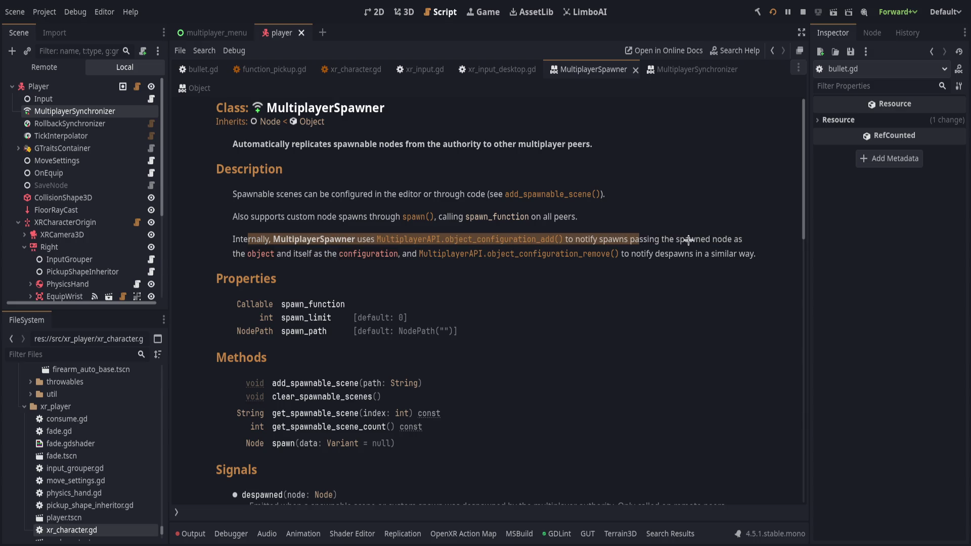
pyautogui.moveTo(275, 264); pyautogui.dragTo(678, 258)
pyautogui.click(678, 260)
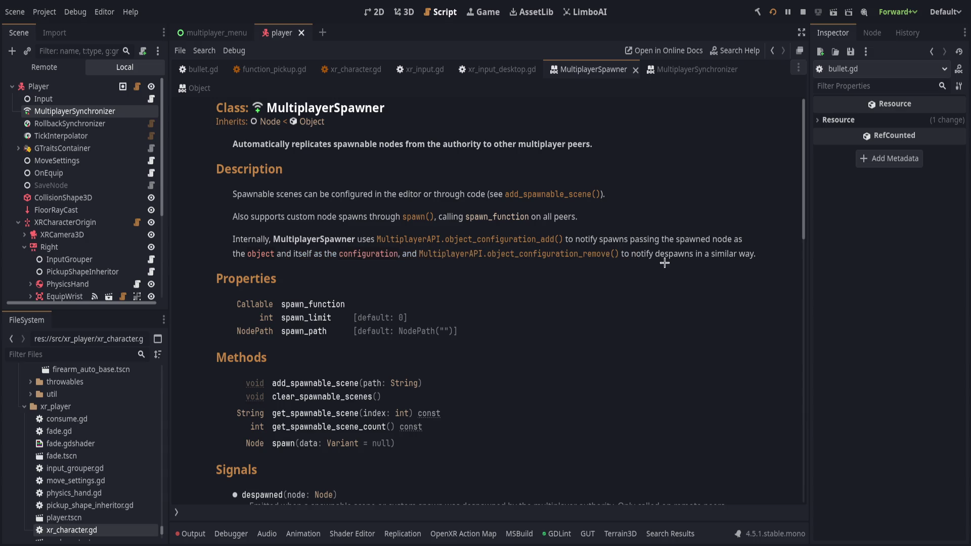
pyautogui.scroll(-5, 432, 321)
pyautogui.scroll(-2, 433, 321)
pyautogui.scroll(6, 434, 318)
# Follow the object_configuration_add link to the MultiplayerAPI reference and read it
pyautogui.click(518, 239)
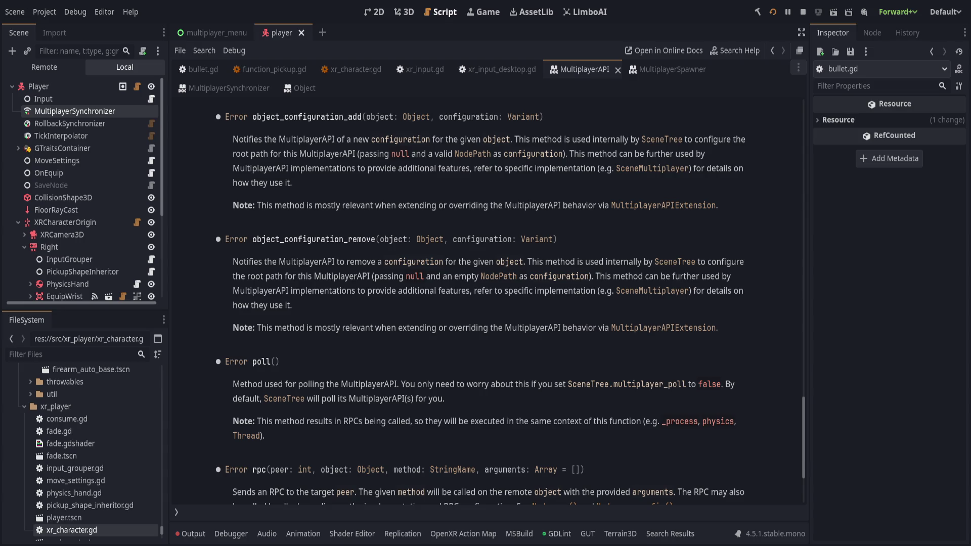
pyautogui.scroll(-3, 386, 312)
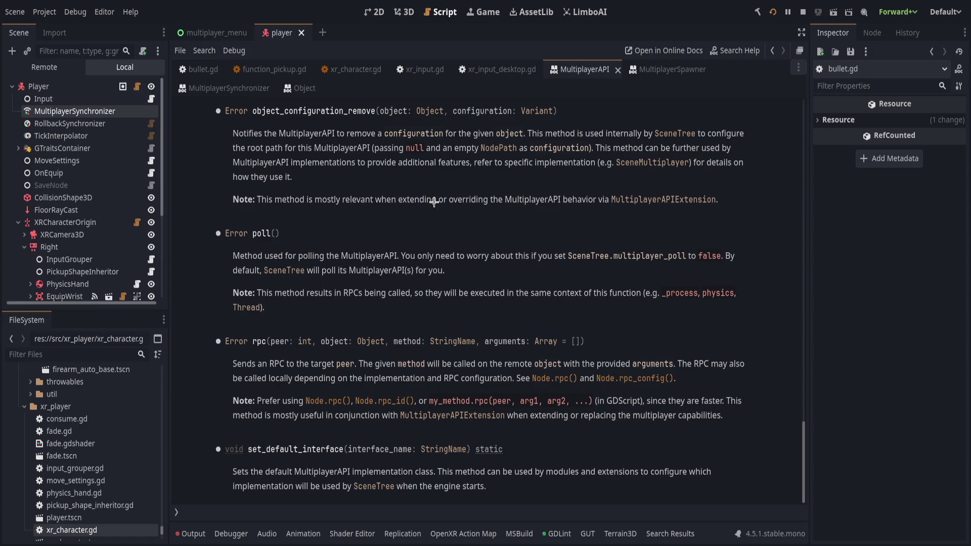
pyautogui.click(82, 160)
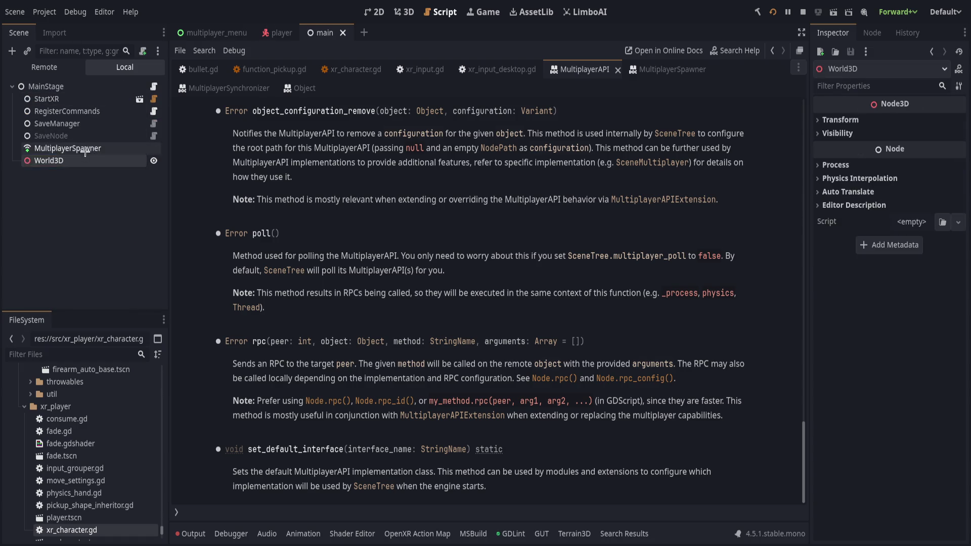
# Inspect the MultiplayerSpawner node with a wider Inspector and save the main scene
pyautogui.click(83, 150)
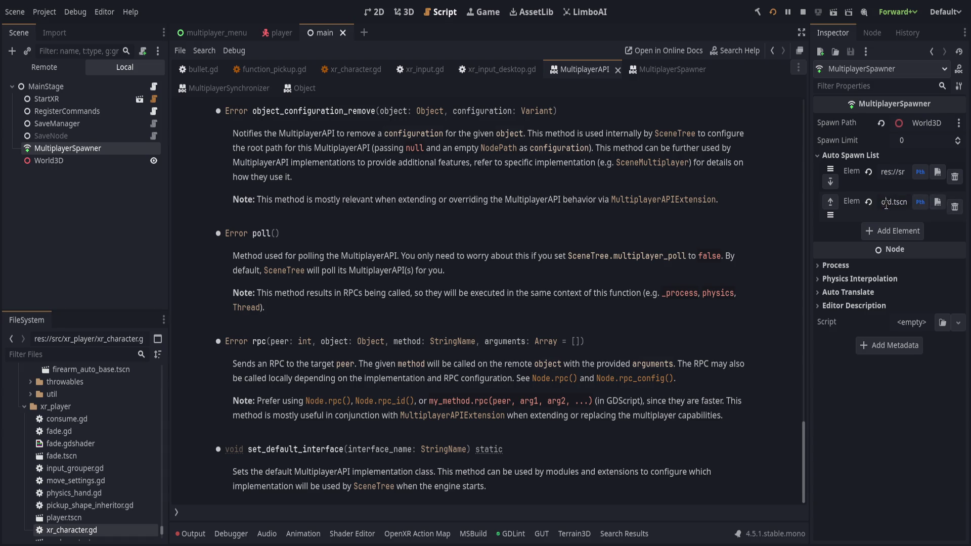
pyautogui.moveTo(810, 213)
pyautogui.mouseDown()
pyautogui.moveTo(404, 228)
pyautogui.moveTo(847, 232)
pyautogui.mouseUp()
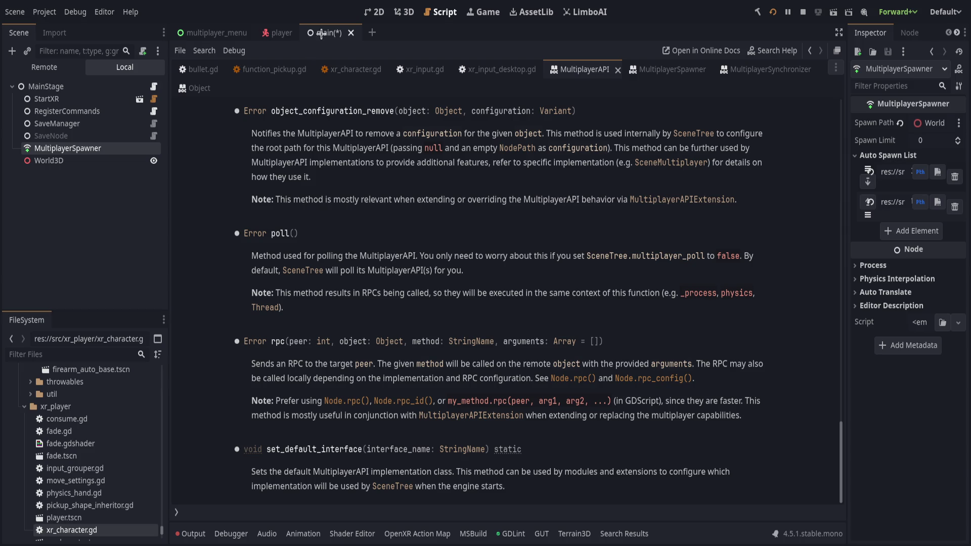
pyautogui.hotkey('ctrl', 's')
# Close the MultiplayerAPI and MultiplayerSpawner reference tabs
pyautogui.moveTo(248, 198); pyautogui.dragTo(418, 214)
pyautogui.click(440, 212)
pyautogui.middleClick(581, 69)
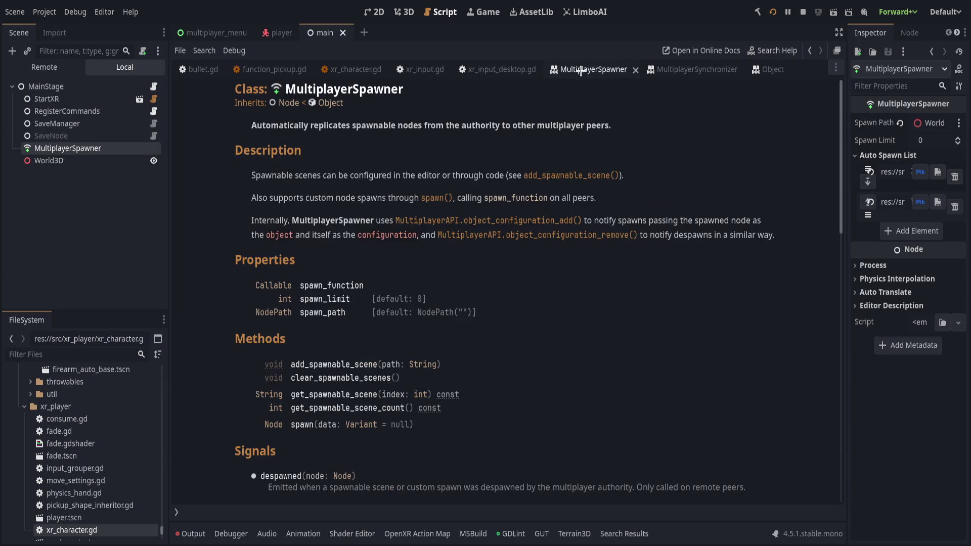
pyautogui.middleClick(582, 69)
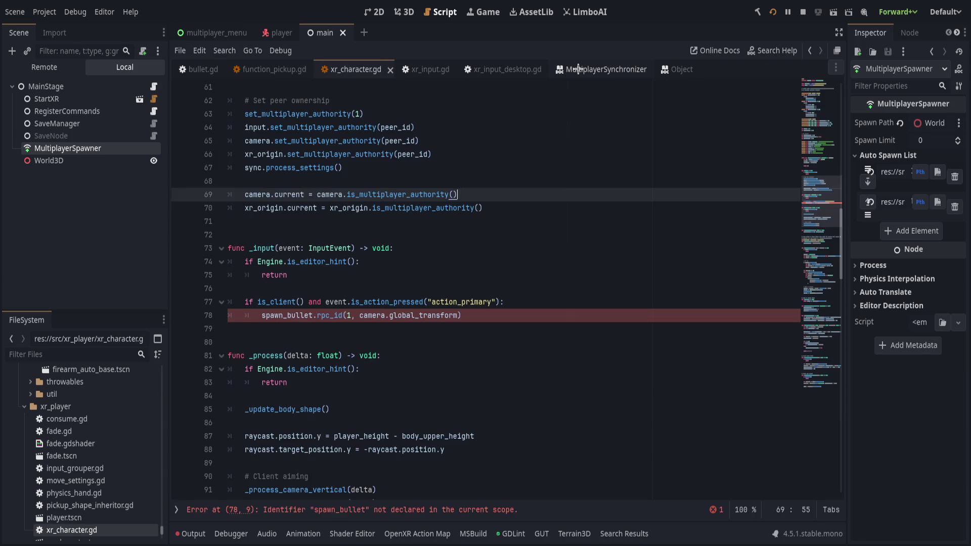
# Review the MultiplayerSpawner properties and the spawn_bullet.rpc_id call on line 78
pyautogui.click(490, 247)
pyautogui.click(82, 149)
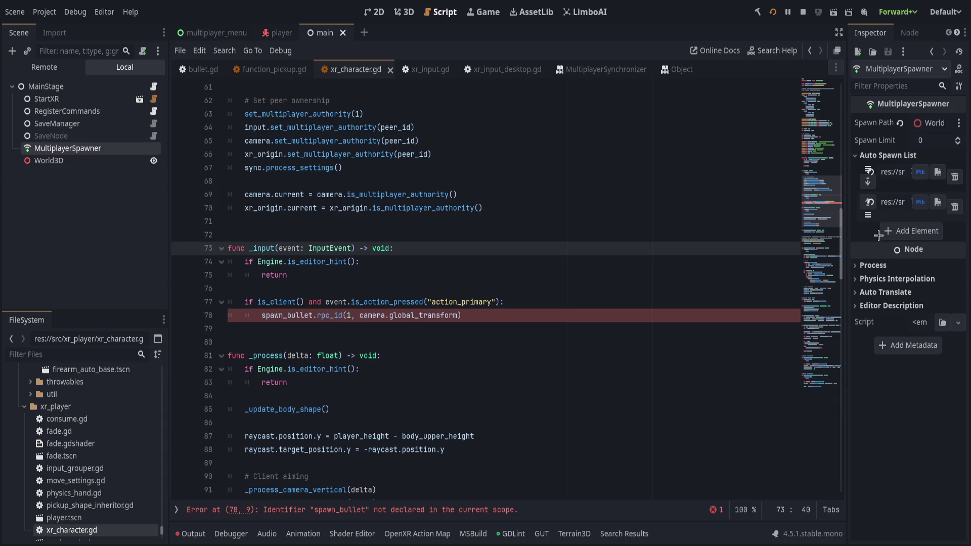
pyautogui.moveTo(846, 202)
pyautogui.mouseDown()
pyautogui.moveTo(424, 253)
pyautogui.moveTo(846, 243)
pyautogui.mouseUp()
pyautogui.click(586, 300)
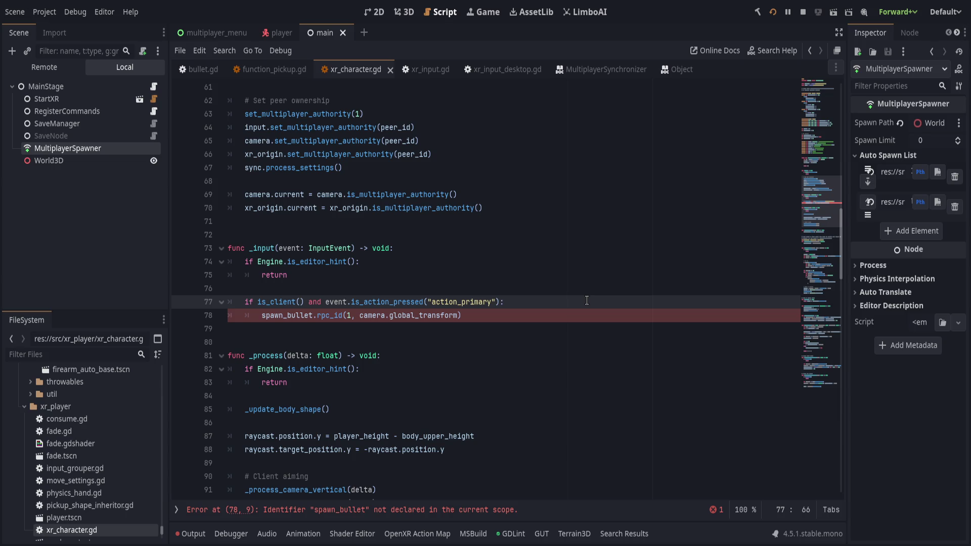
pyautogui.click(585, 314)
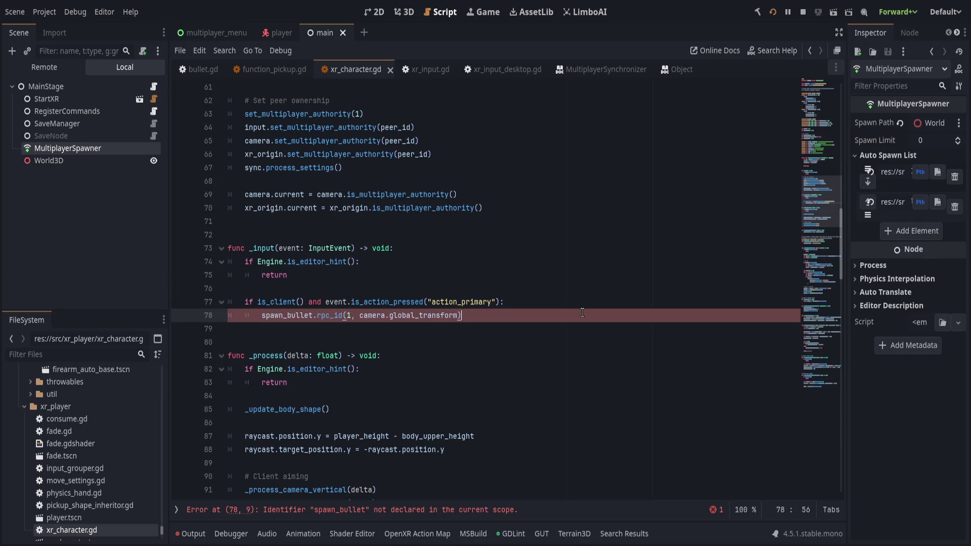
pyautogui.click(325, 314)
pyautogui.click(541, 302)
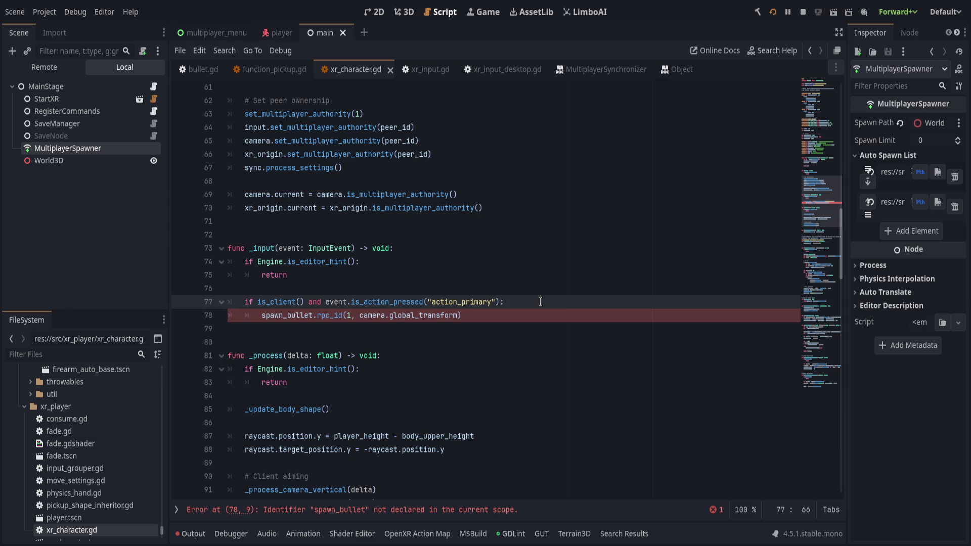
# Add Bullet.sync_create(self, A_9_MM_FMJ, camera.global_transform) under the is_client check
pyautogui.press('Return')
pyautogui.write('Bullet.')
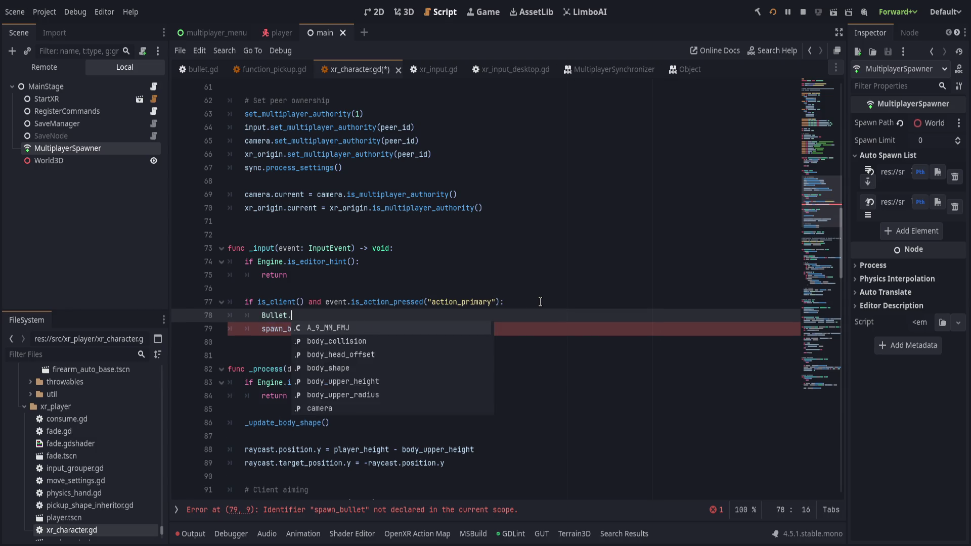
pyautogui.write('sy')
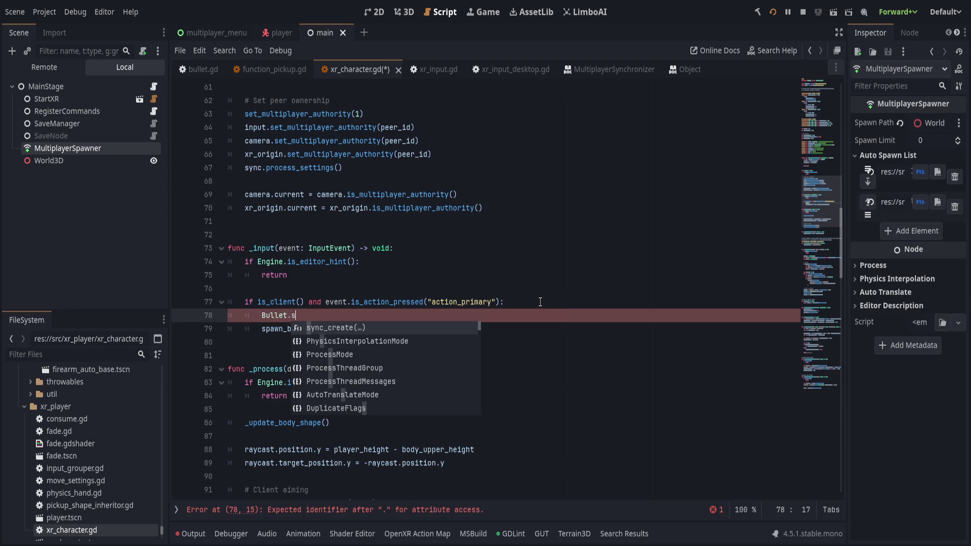
pyautogui.press('Return')
pyautogui.write('self,')
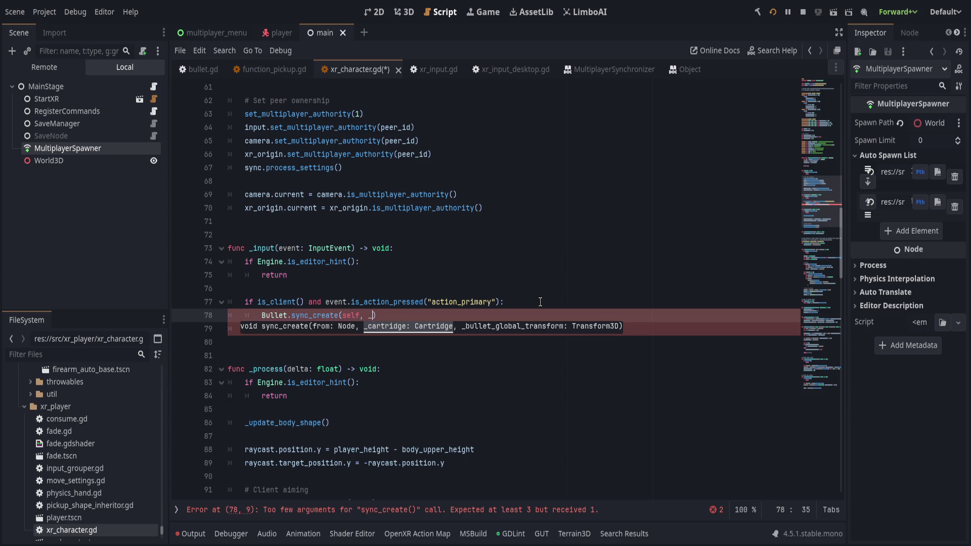
pyautogui.write(' A_9_MM_FMJ,')
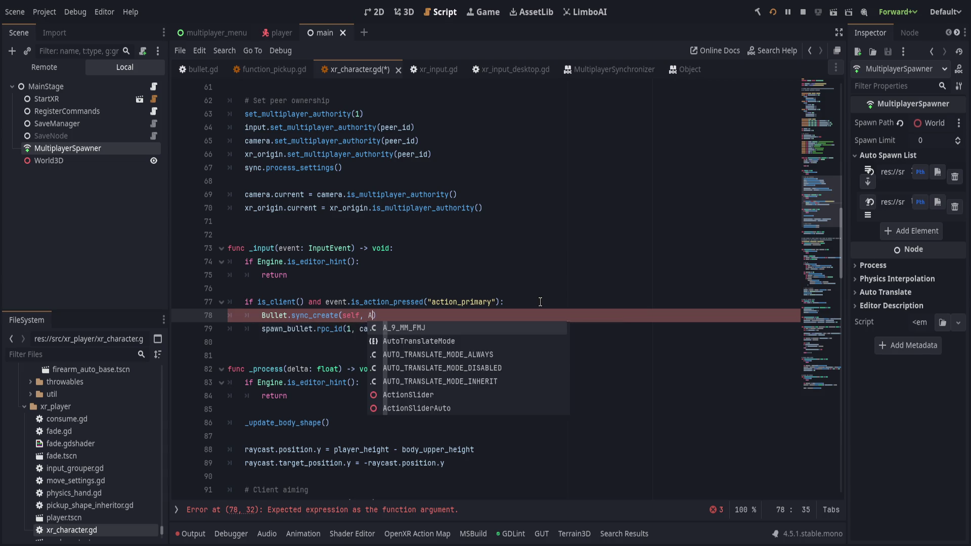
pyautogui.write(' camera')
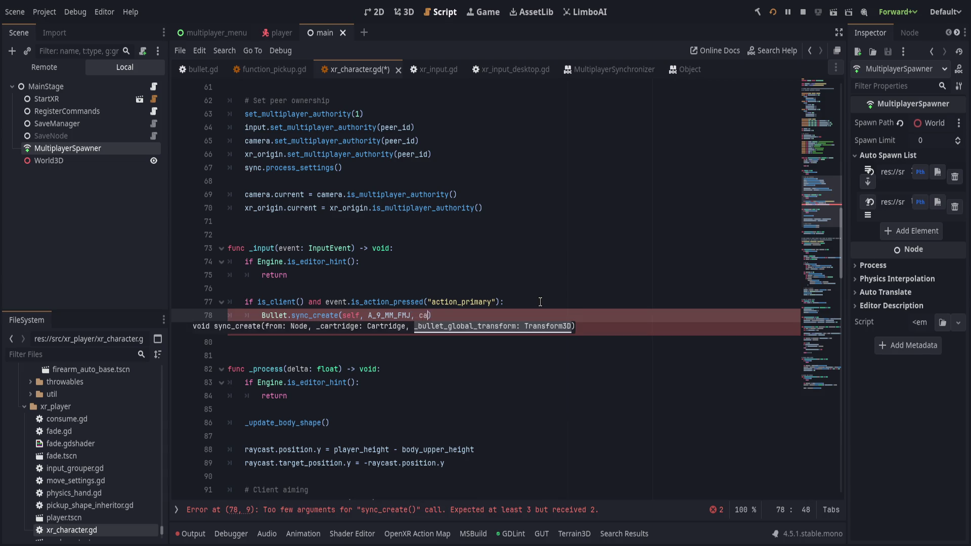
pyautogui.write('.globalt')
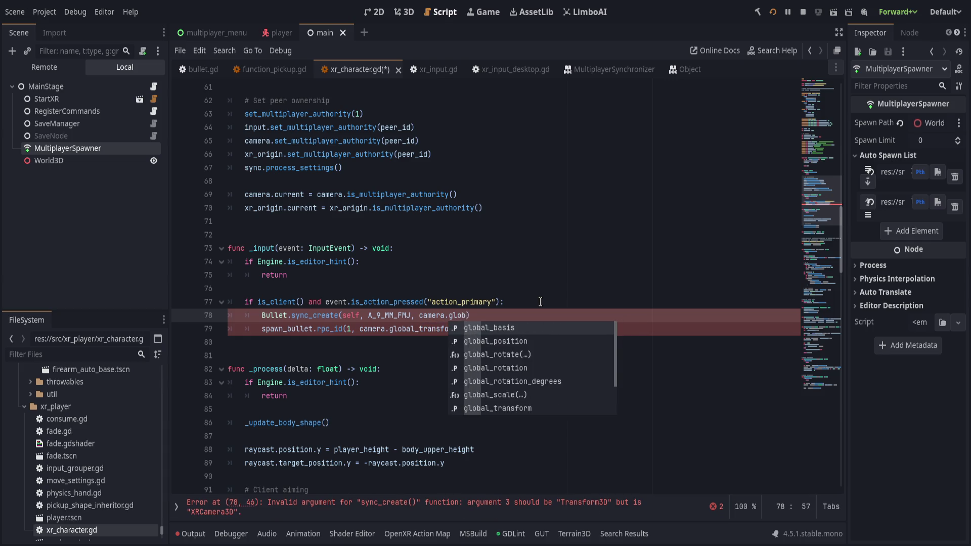
pyautogui.press('Return')
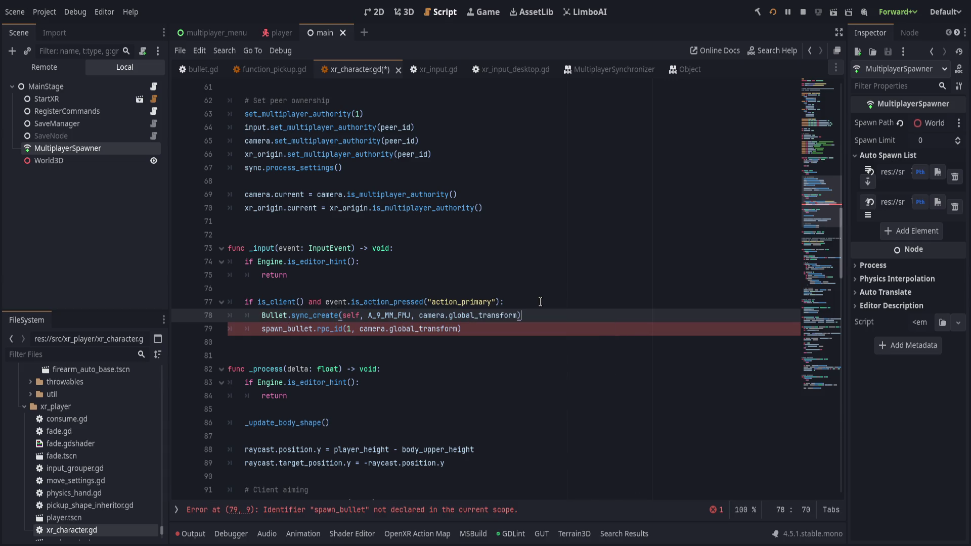
# Comment out the old spawn_bullet.rpc_id line, save, and run the game with F5
pyautogui.click(550, 342)
pyautogui.press('Up')
pyautogui.hotkey('ctrl', 'k')
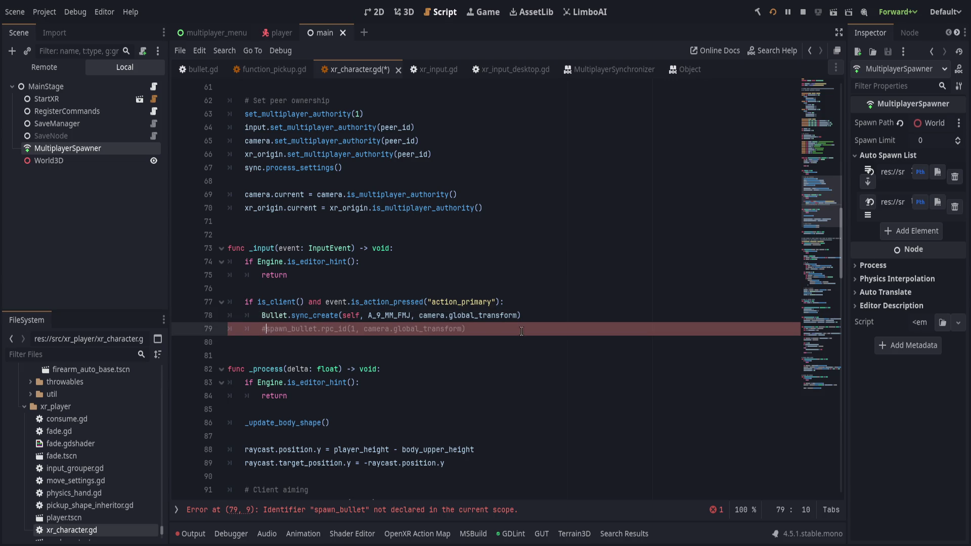
pyautogui.hotkey('ctrl', 's')
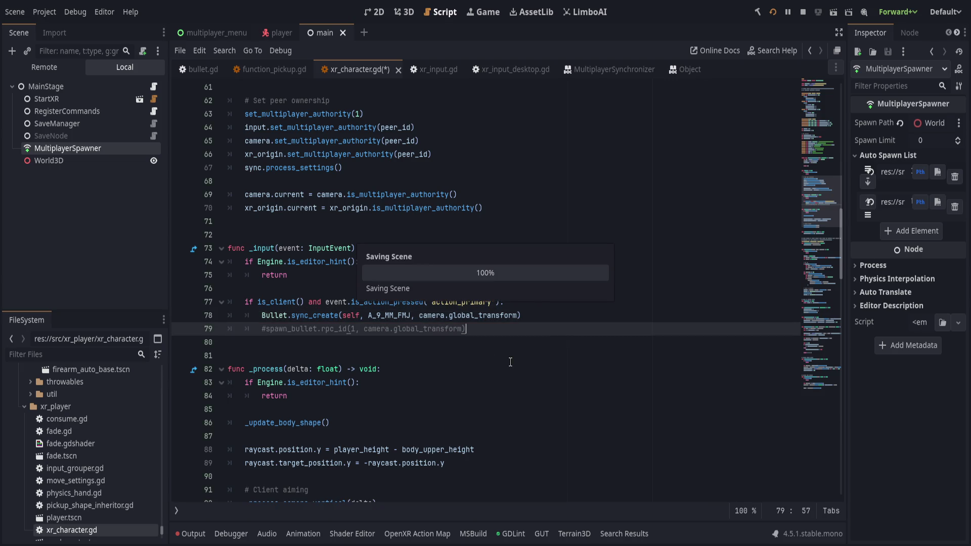
pyautogui.scroll(-5, 511, 362)
pyautogui.scroll(5, 510, 362)
pyautogui.press('F5')
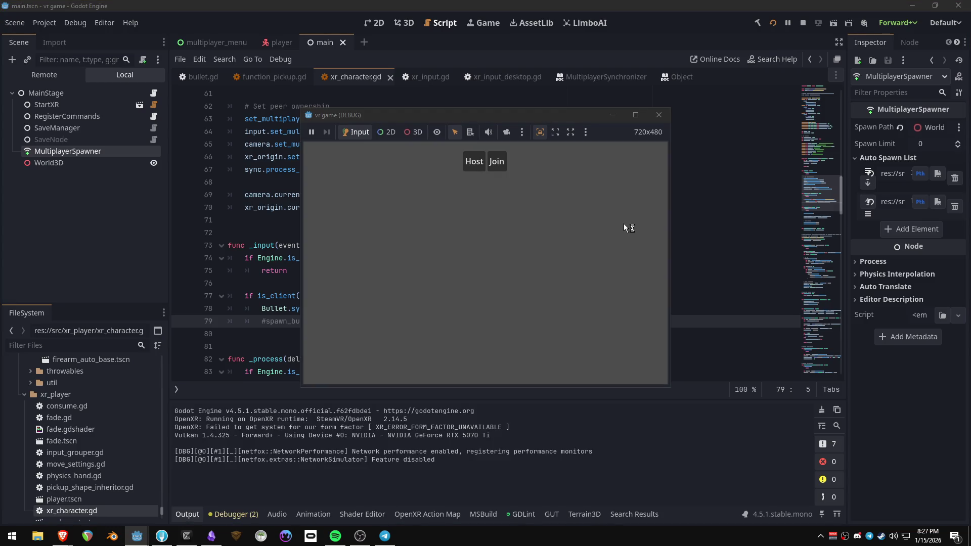
pyautogui.moveTo(448, 123); pyautogui.dragTo(282, 135)
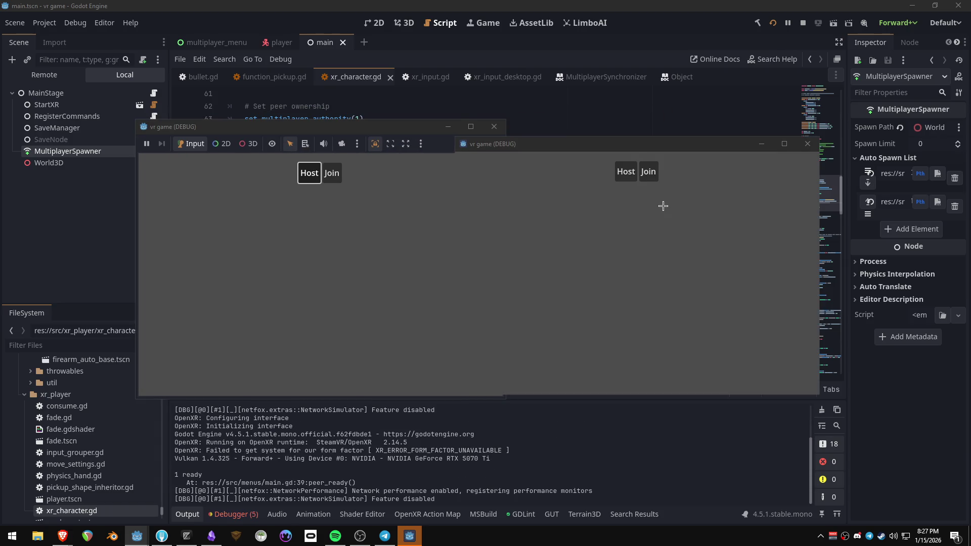
pyautogui.click(371, 233)
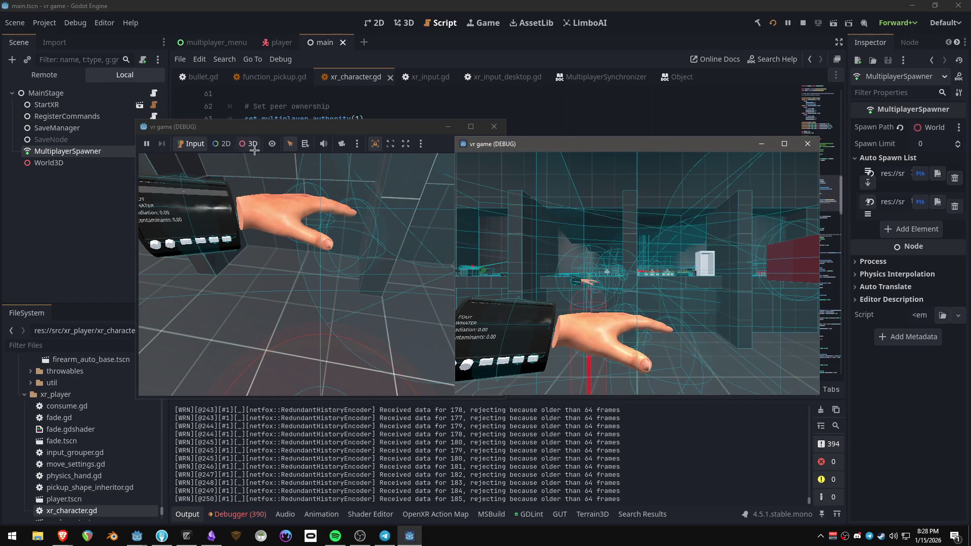
pyautogui.press('F8')
pyautogui.hotkey('shift', 'F11')
pyautogui.scroll(5, 487, 170)
pyautogui.scroll(5, 487, 170)
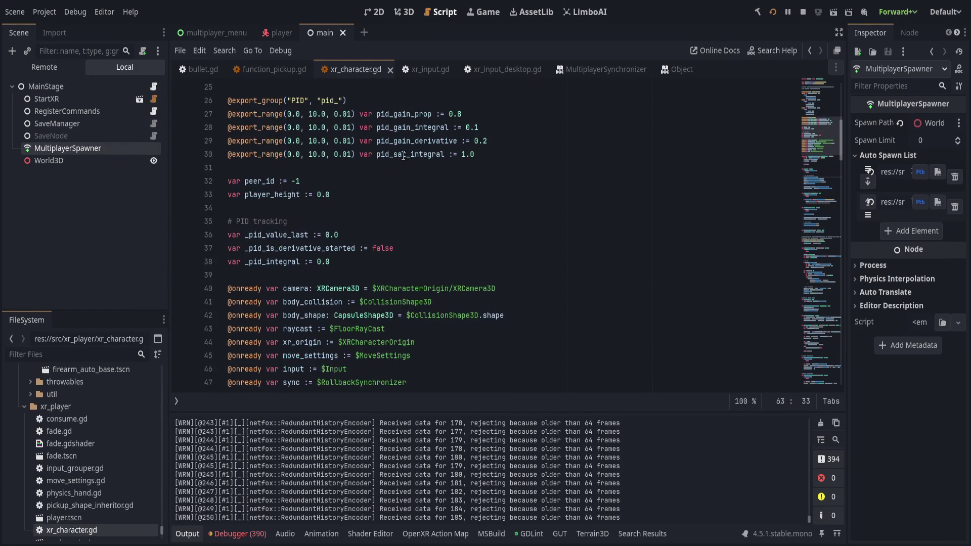
# Delete the func _physics_process line so send_rotation runs in _process, and save
pyautogui.scroll(-6, 417, 186)
pyautogui.scroll(-10, 417, 186)
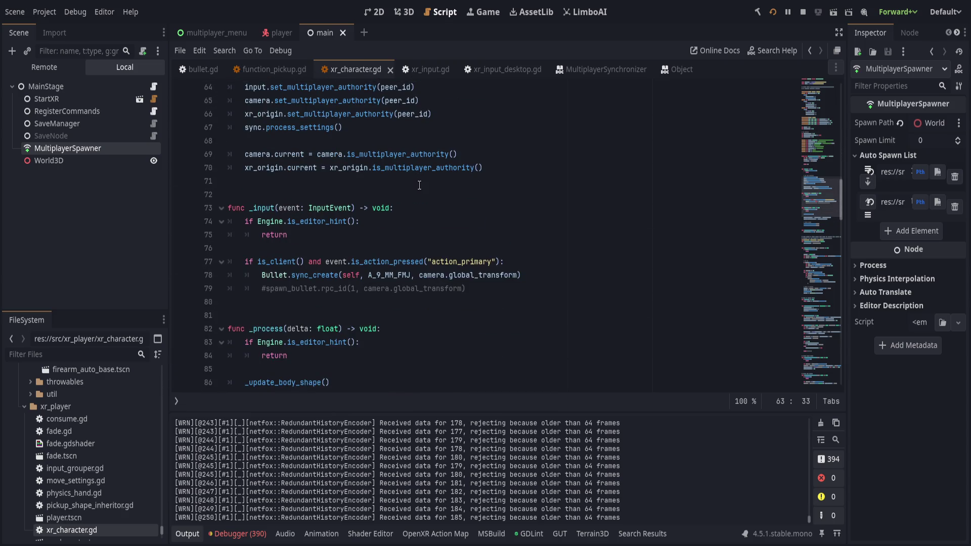
pyautogui.scroll(-4, 419, 186)
pyautogui.click(465, 193)
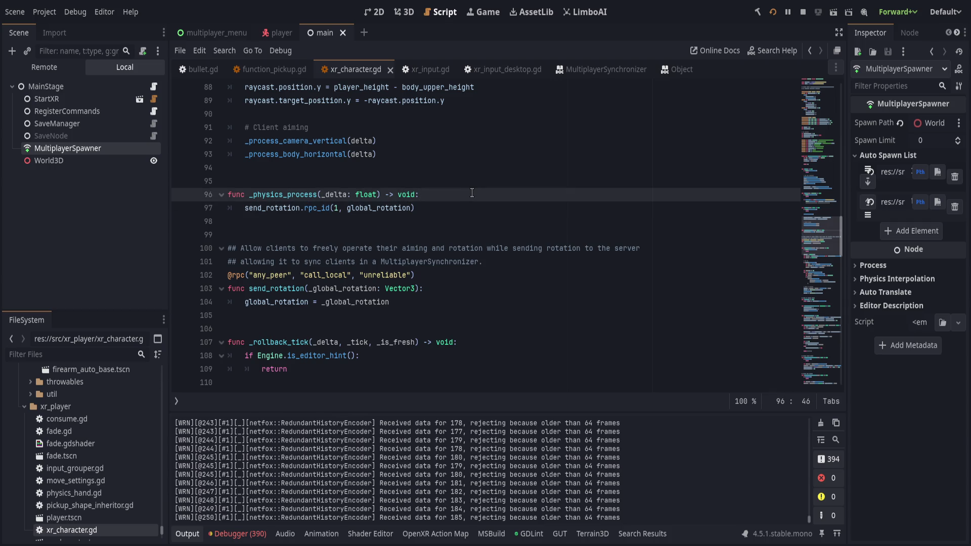
pyautogui.hotkey('ctrl', 'shift', 'k')
pyautogui.hotkey('alt', 'Up')
pyautogui.hotkey('ctrl', 's')
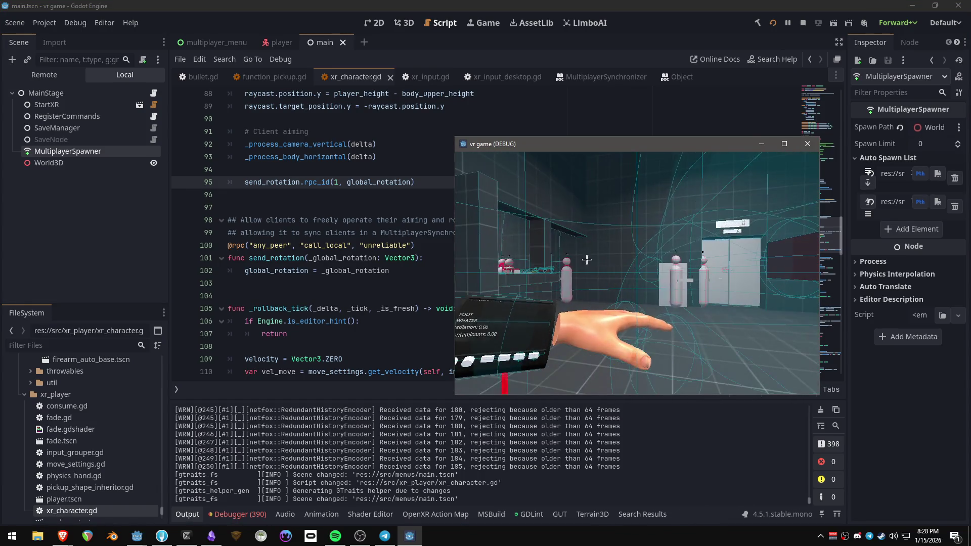
# Compare the two running game instances, then return to the send_rotation function
pyautogui.hotkey('alt', 'Tab')
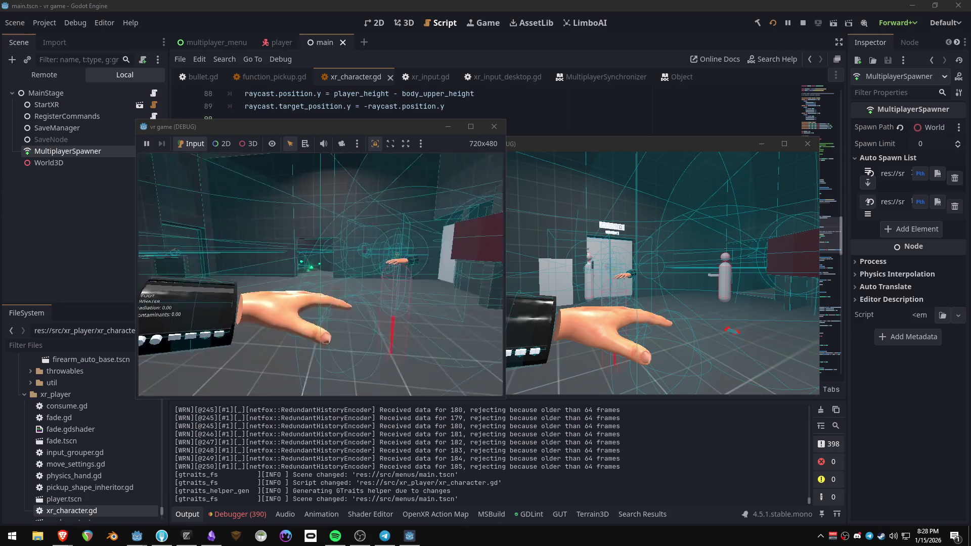
pyautogui.hotkey('alt', 'Tab')
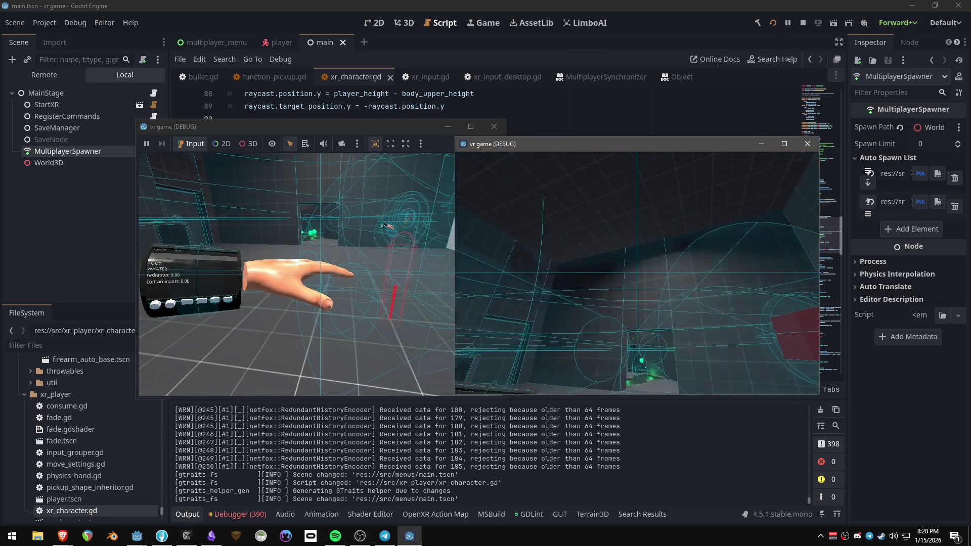
pyautogui.hotkey('alt', 'Tab')
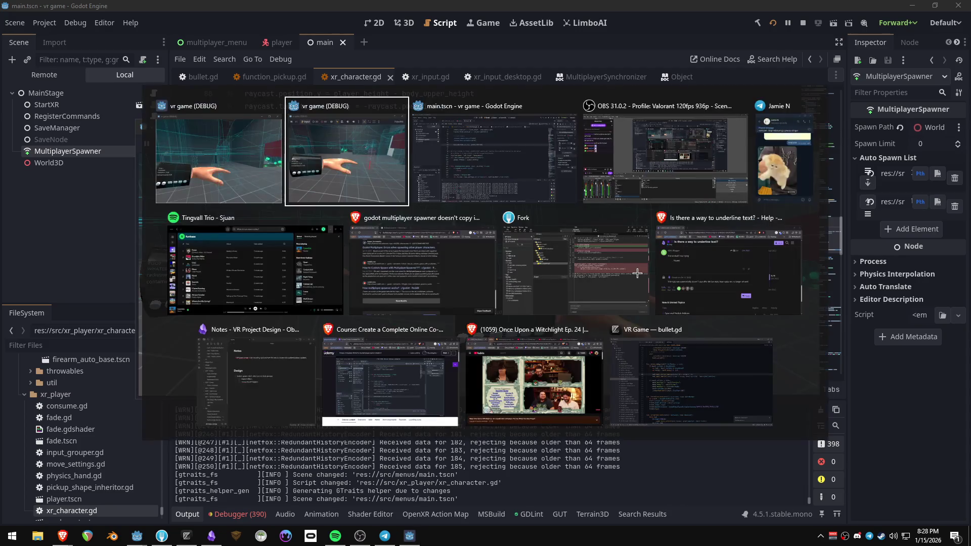
pyautogui.click(494, 277)
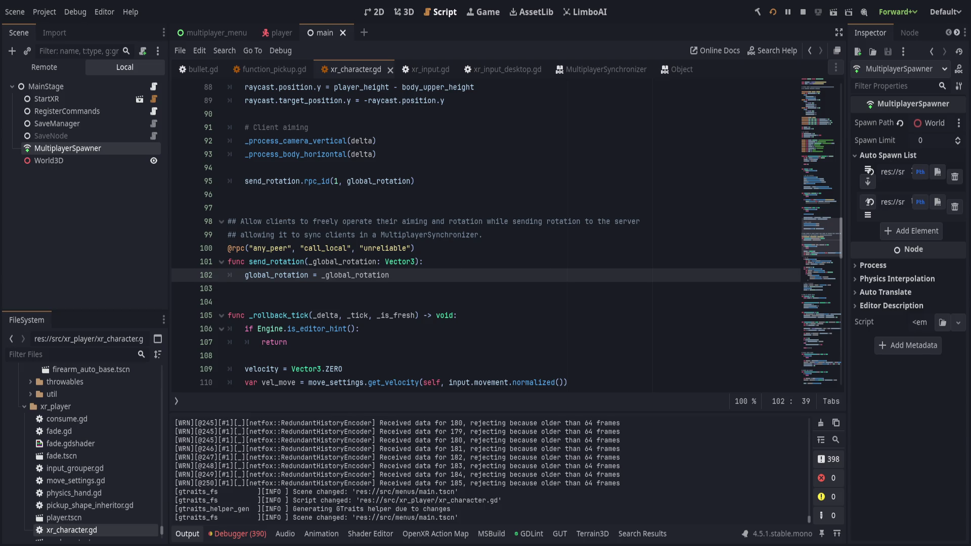
# Undo back to the version without the _physics_process header, save, and relaunch
pyautogui.hotkey('ctrl', 'z')
pyautogui.hotkey('ctrl', 'z')
pyautogui.hotkey('ctrl', 'z')
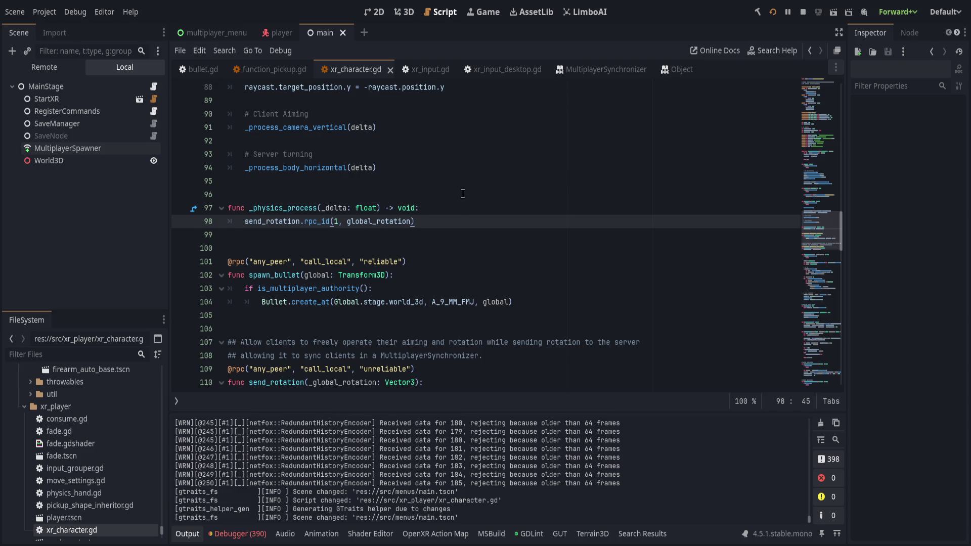
pyautogui.hotkey('ctrl', 'z')
pyautogui.hotkey('ctrl', 'z')
pyautogui.hotkey('ctrl', 's')
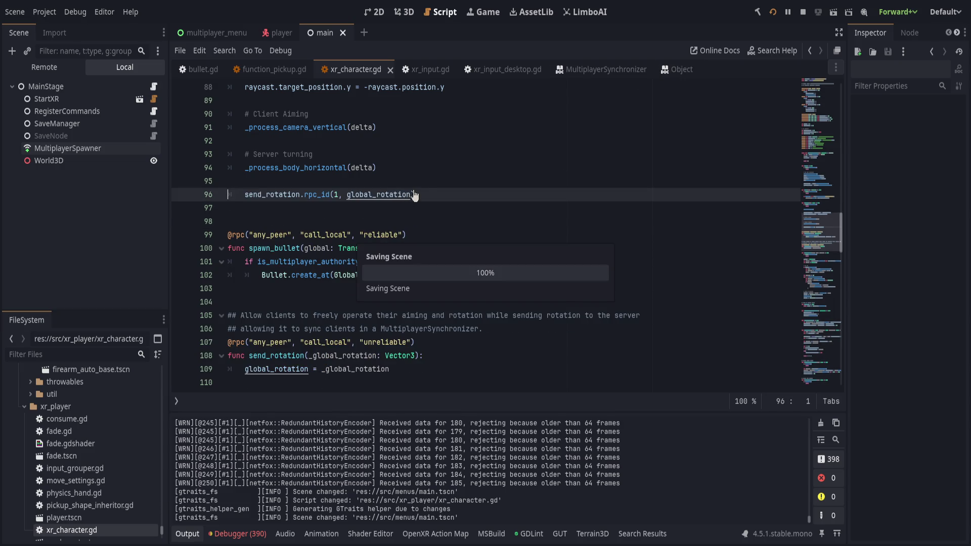
pyautogui.click(773, 12)
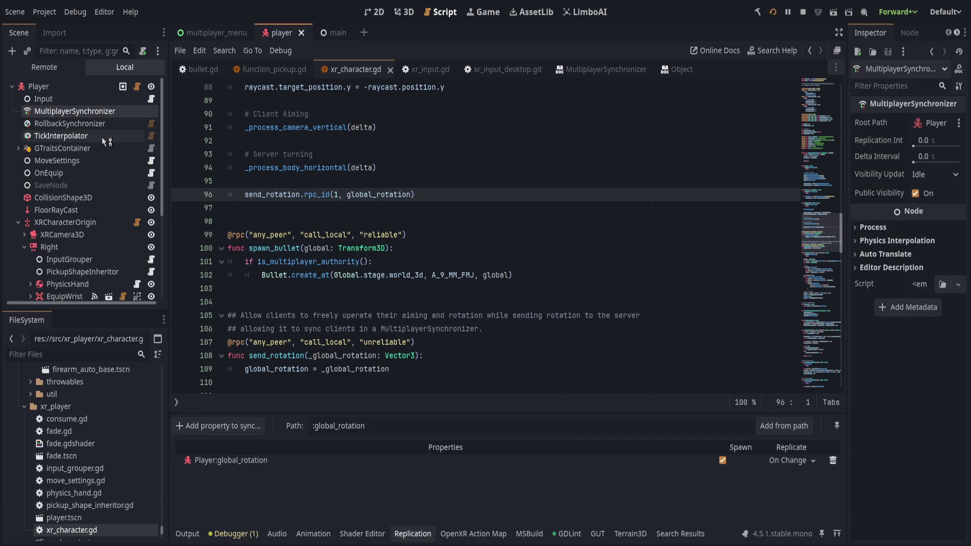
# Widen the Inspector for the RollbackSynchronizer node and run the project
pyautogui.click(100, 126)
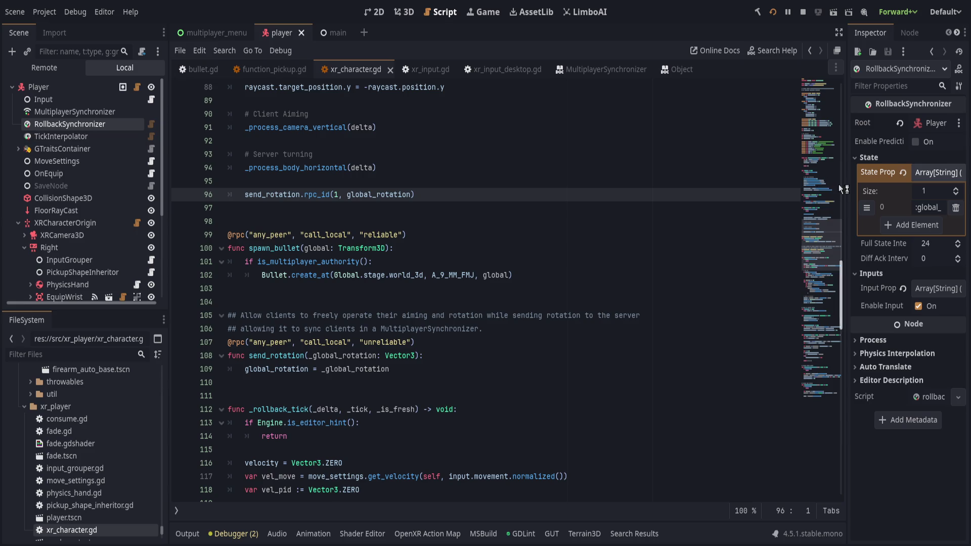
pyautogui.moveTo(847, 190); pyautogui.dragTo(800, 194)
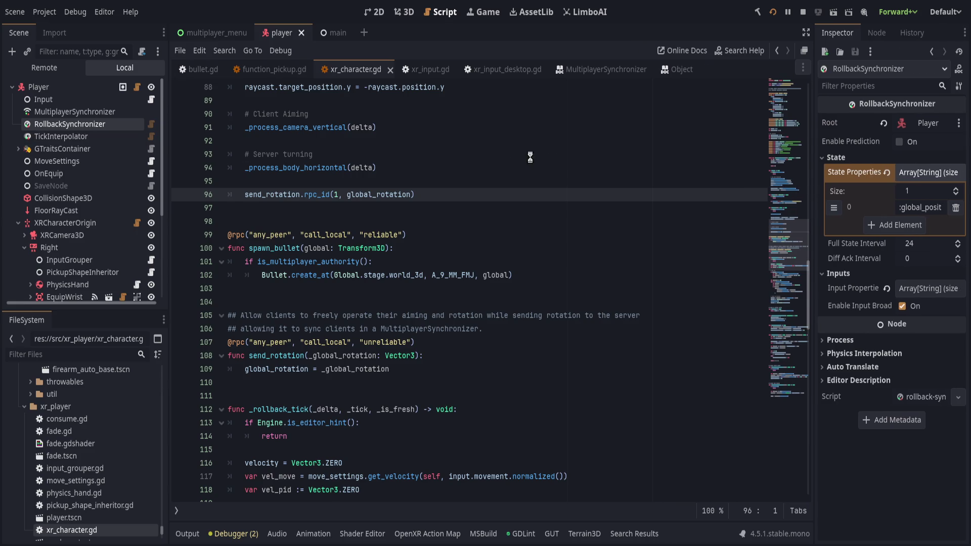
pyautogui.press('F5')
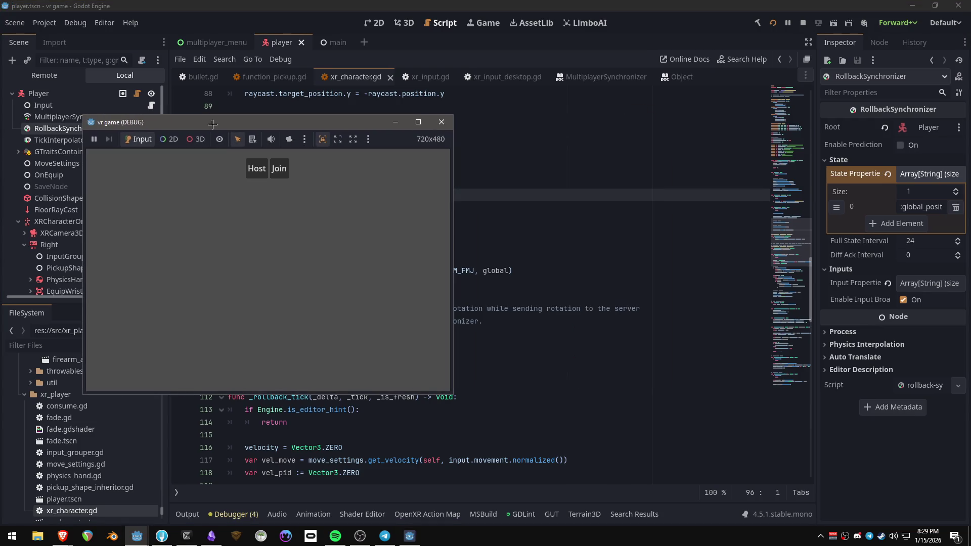
# Host in the first game window, join from the second, and look around
pyautogui.click(257, 168)
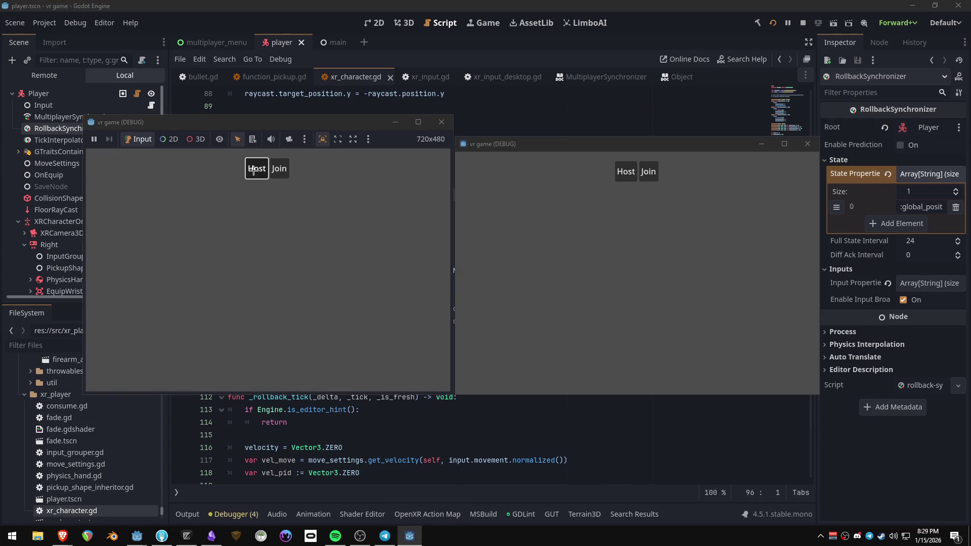
pyautogui.click(657, 172)
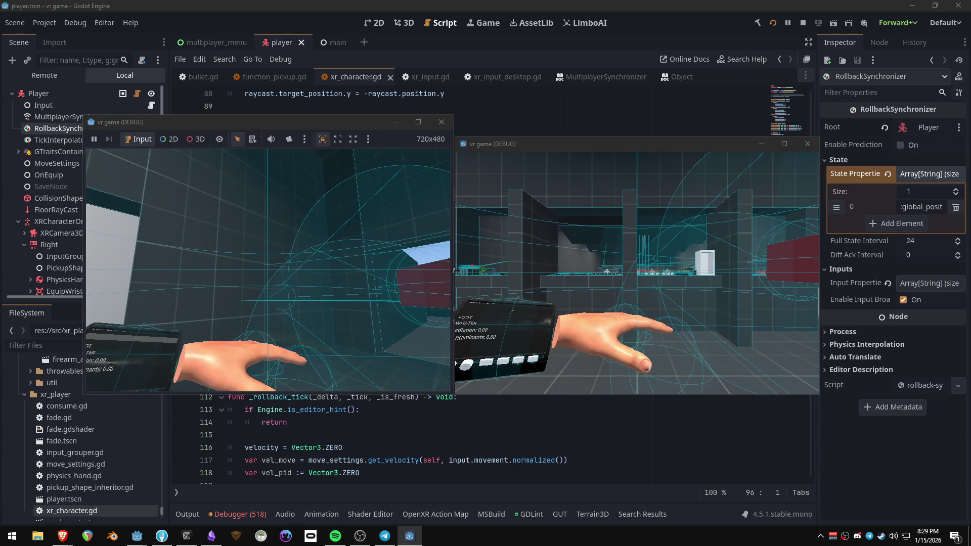
pyautogui.click(560, 228)
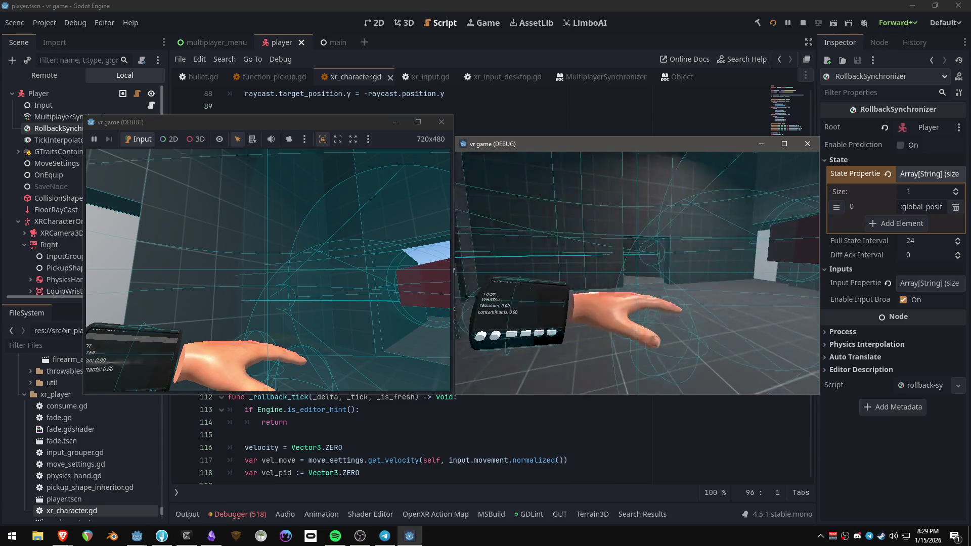
# Return to the editor with the xr_input_desktop.gd script open
pyautogui.press('super')
pyautogui.click(531, 68)
pyautogui.click(531, 70)
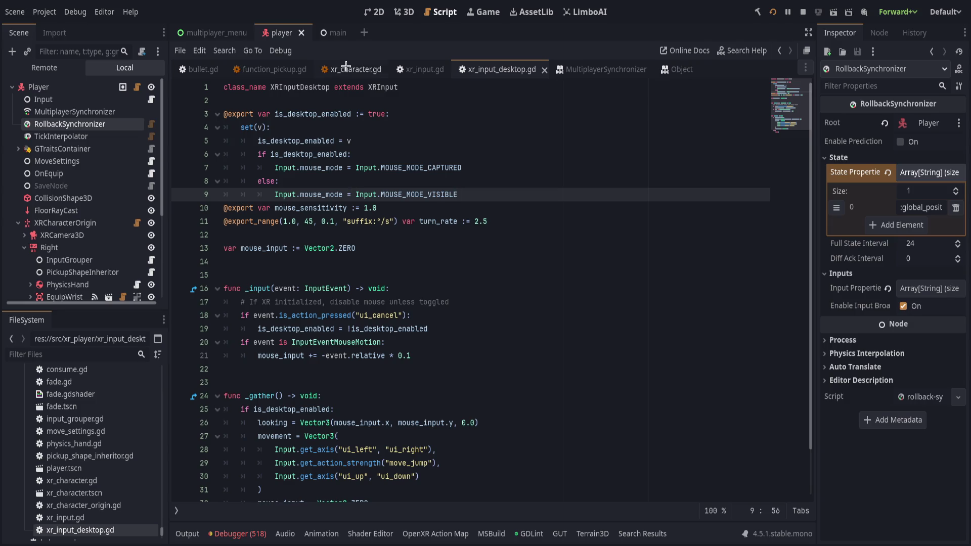
pyautogui.hotkey('alt', 'Left')
pyautogui.click(467, 273)
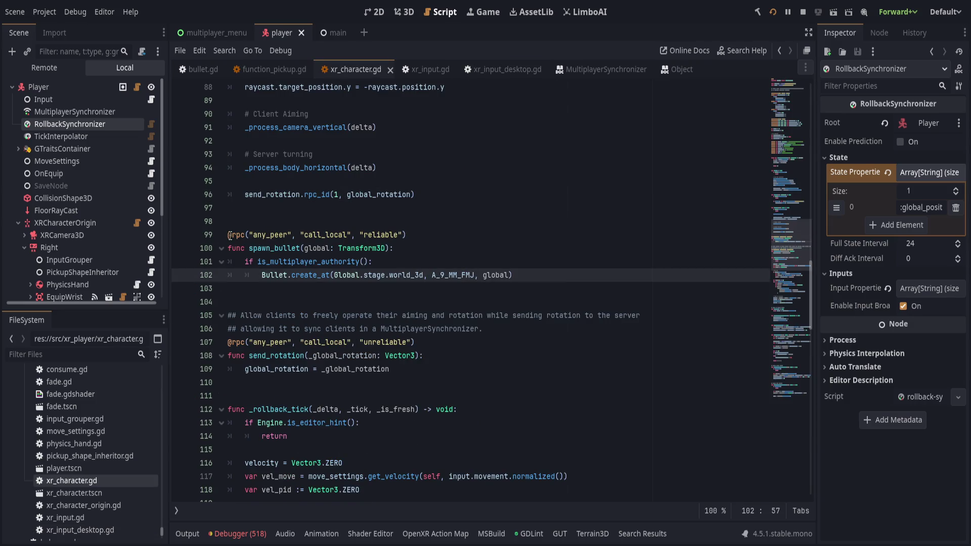
pyautogui.click(238, 222)
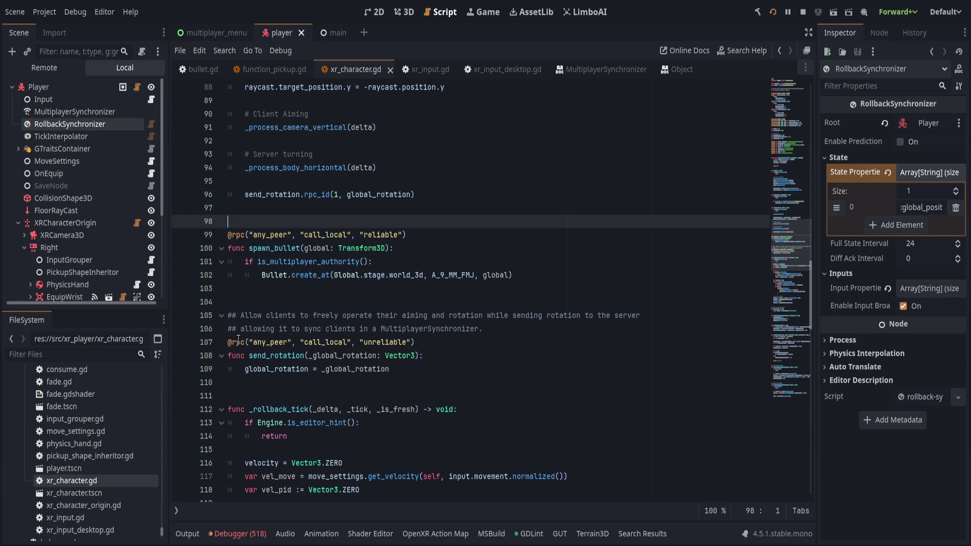
pyautogui.click(330, 342)
pyautogui.click(350, 342)
pyautogui.press('BackSpace')
pyautogui.press('BackSpace')
pyautogui.press('BackSpace')
pyautogui.write('rmote')
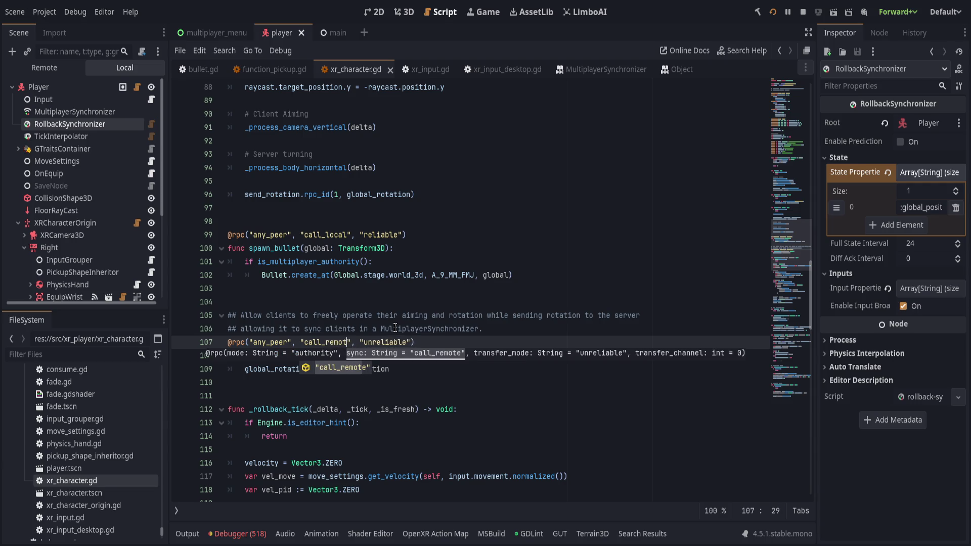
pyautogui.press('Return')
pyautogui.press('End')
pyautogui.hotkey('ctrl', 's')
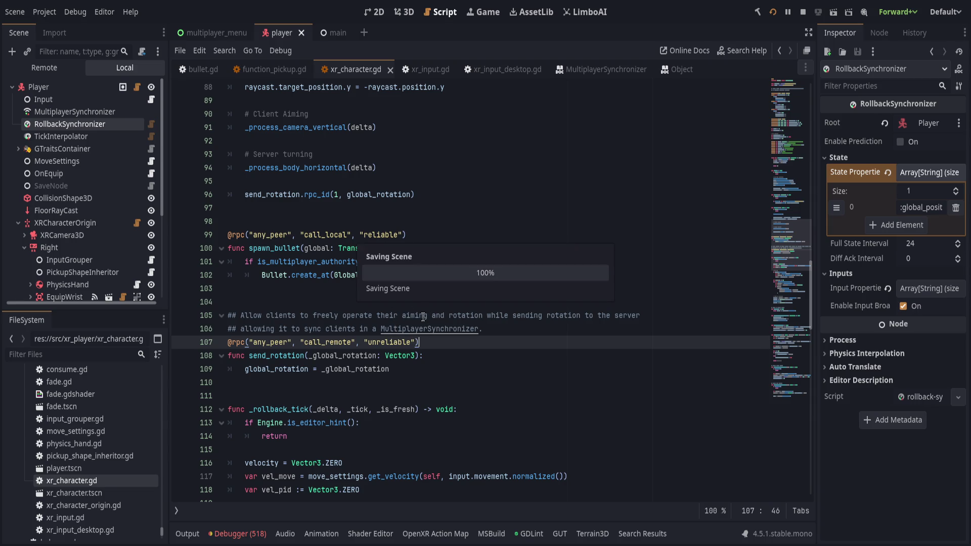
pyautogui.click(772, 12)
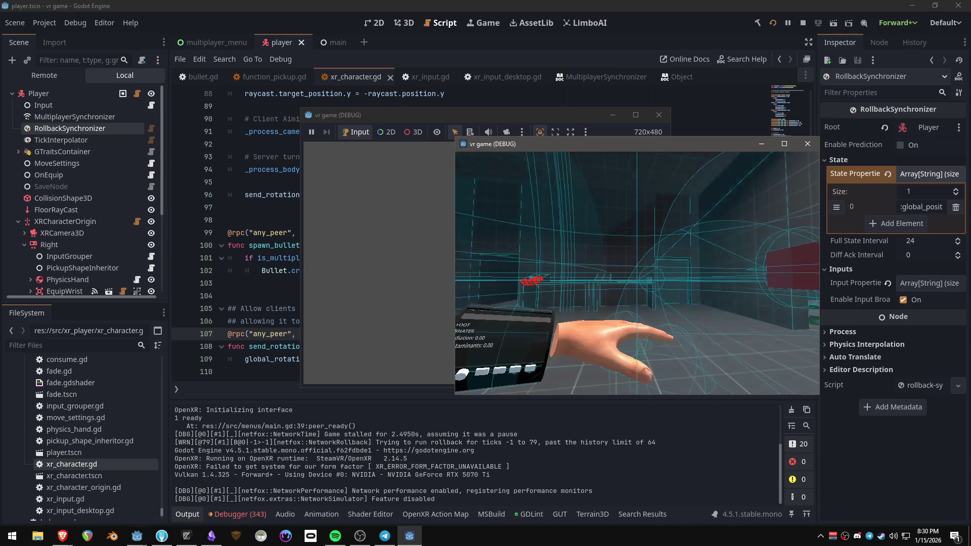
# Join the hosted session from the second game instance and turn its camera toward the other player
pyautogui.click(423, 223)
pyautogui.click(497, 161)
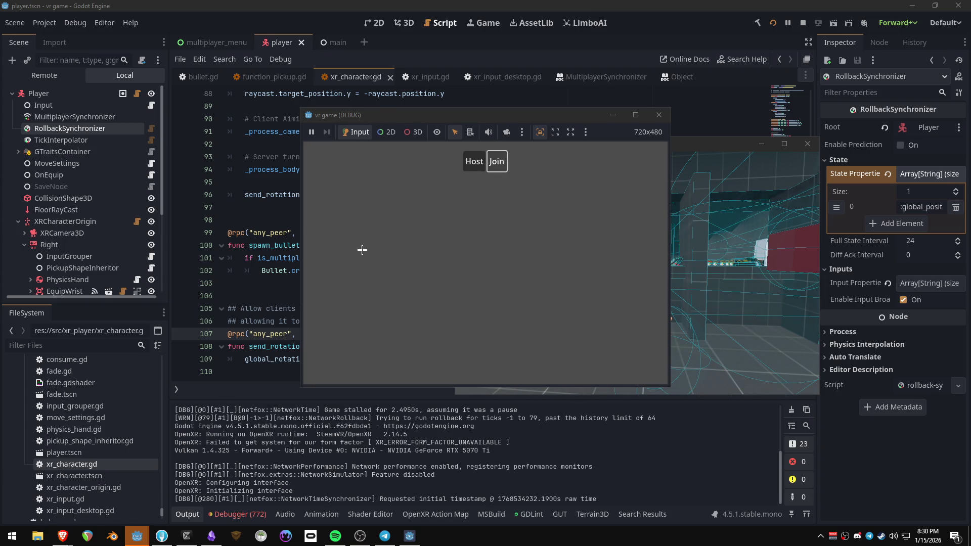
pyautogui.moveTo(385, 261); pyautogui.dragTo(405, 275)
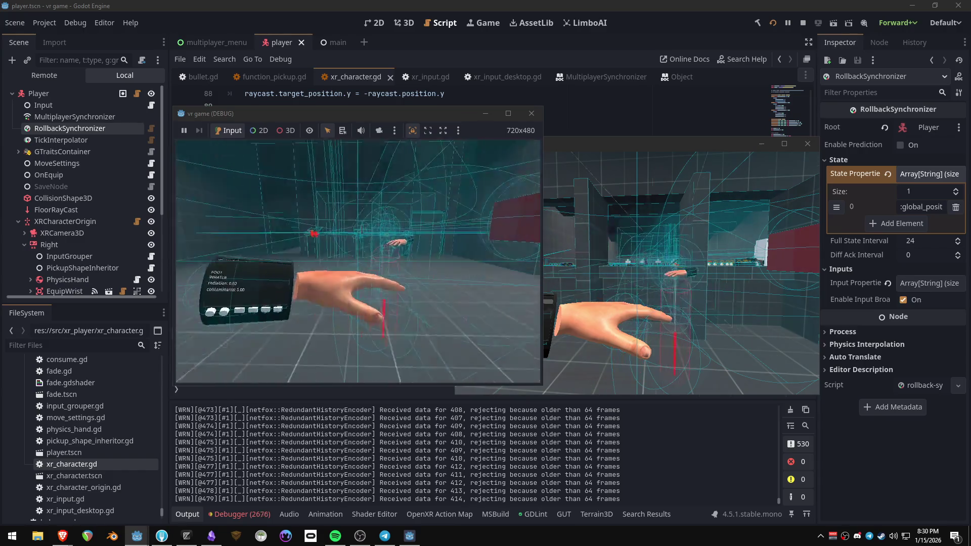
# Compare the views in both game windows, then return to the script editor
pyautogui.hotkey('alt', 'Tab')
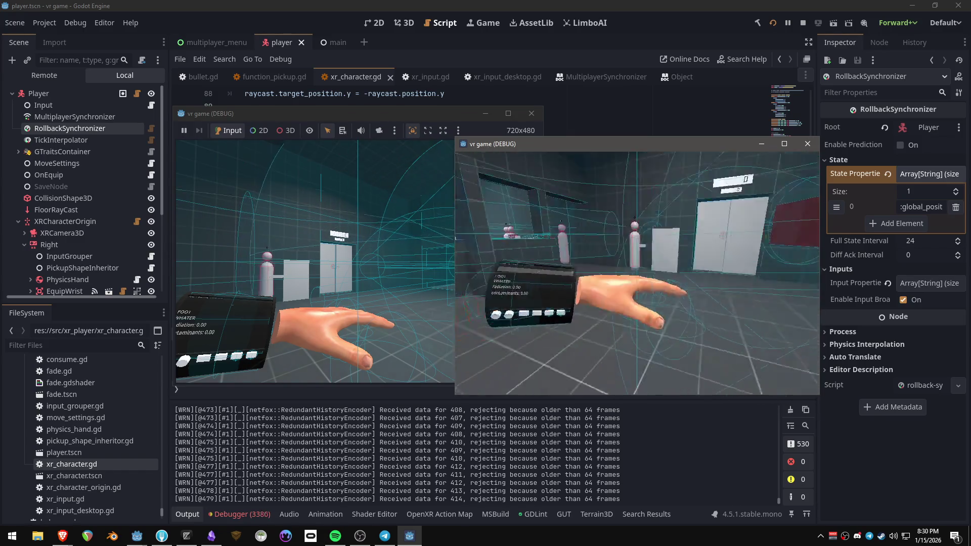
pyautogui.hotkey('alt', 'Tab')
pyautogui.hotkey('alt', 'Tab')
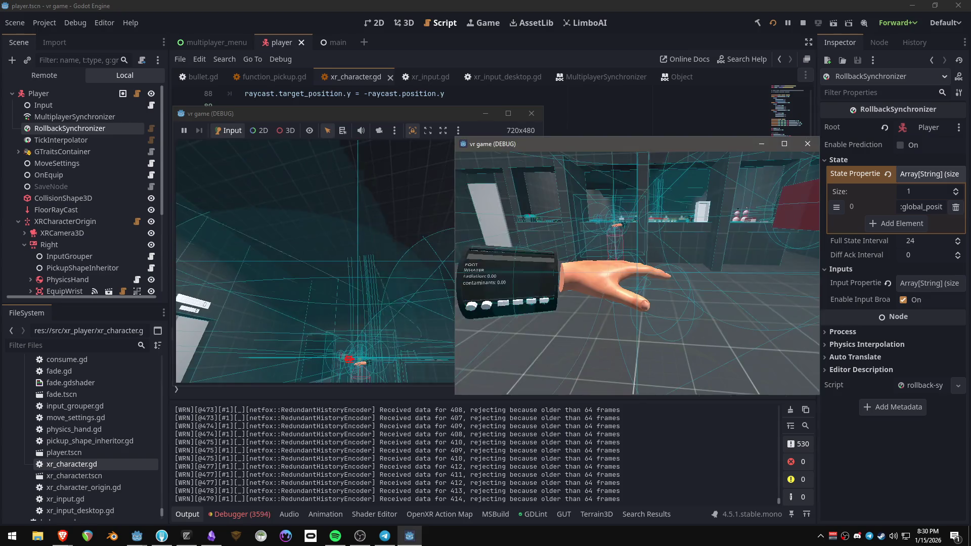
pyautogui.press('super')
pyautogui.click(291, 280)
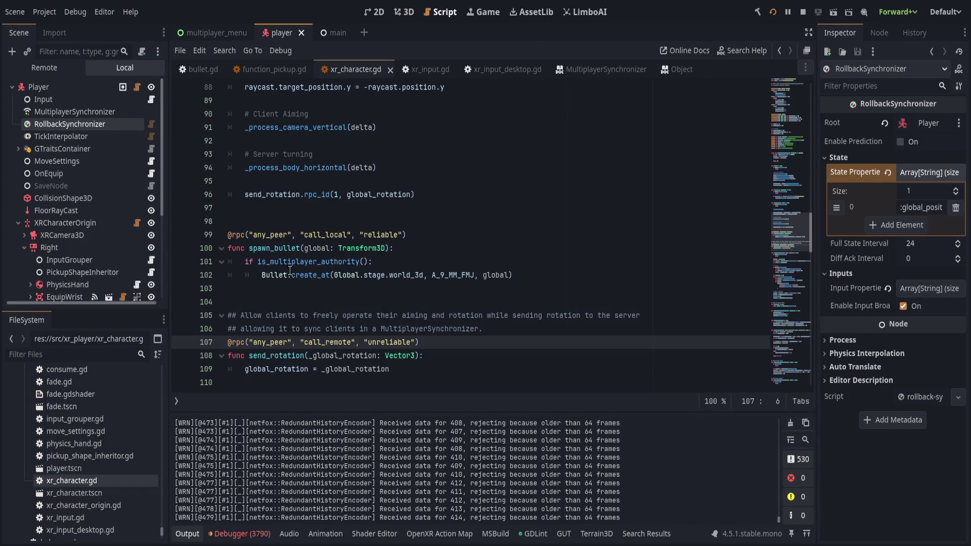
# Wrap send_rotation's global_rotation assignment in an 'if is_client():' check
pyautogui.doubleClick(272, 355)
pyautogui.click(527, 356)
pyautogui.press('Return')
pyautogui.write('_c')
pyautogui.press('Return')
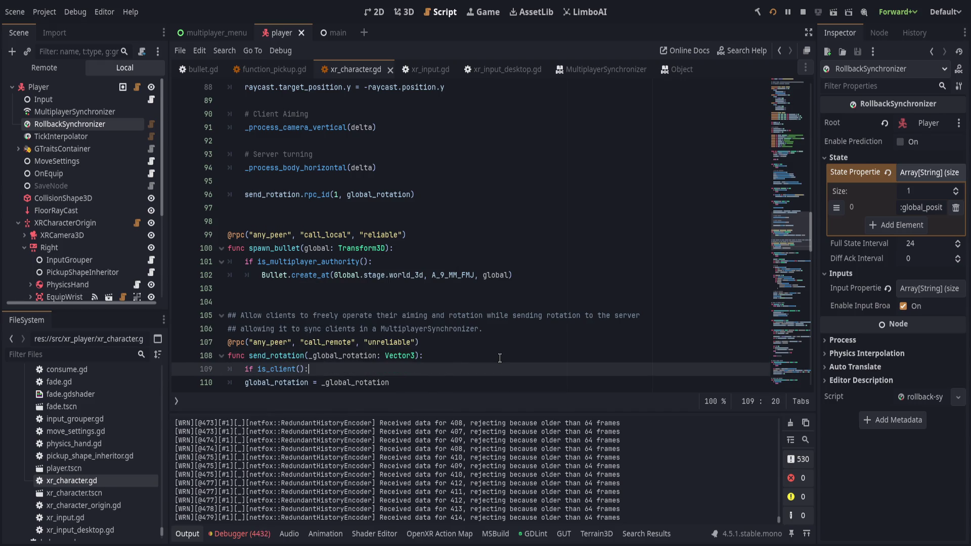
pyautogui.press('Down')
pyautogui.press('Home')
pyautogui.press('Tab')
pyautogui.press('End')
pyautogui.scroll(-2, 493, 348)
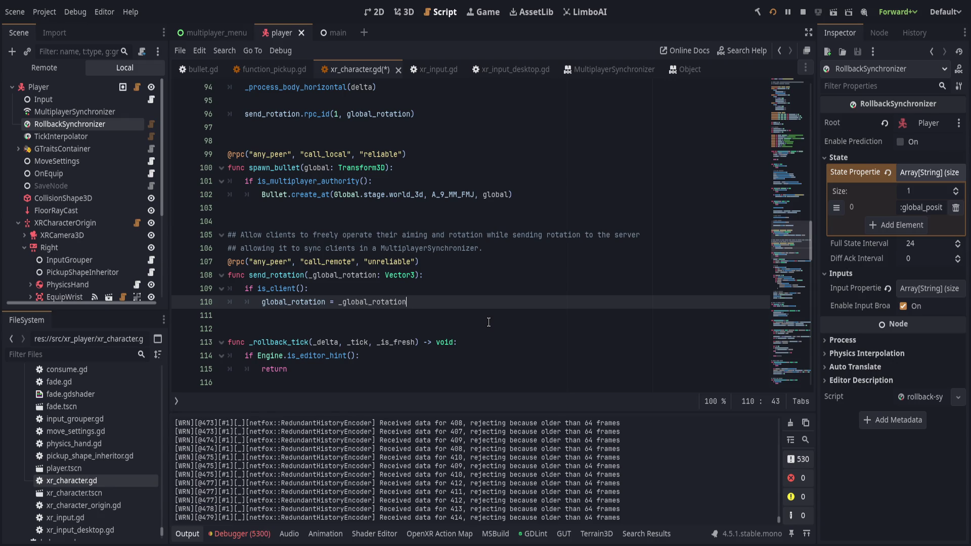
# Save the script and show the Session 2 errors in the debugger
pyautogui.hotkey('ctrl', 's')
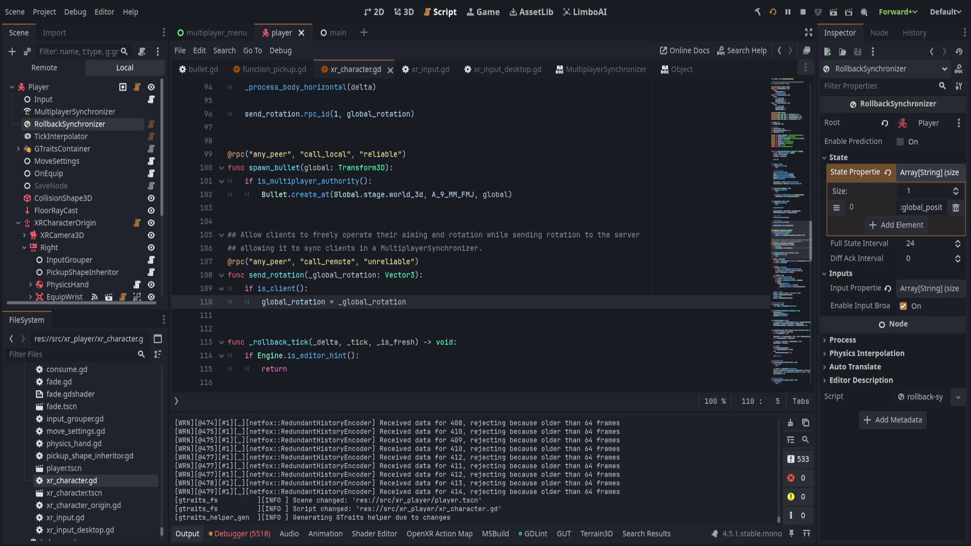
pyautogui.click(229, 534)
pyautogui.click(232, 380)
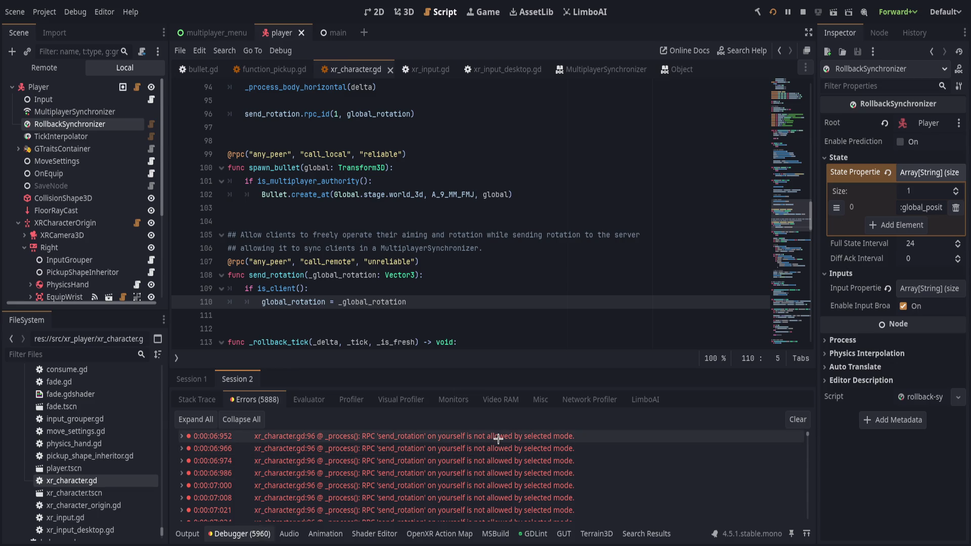
# Stop the running game sessions
pyautogui.moveTo(324, 264); pyautogui.dragTo(351, 264)
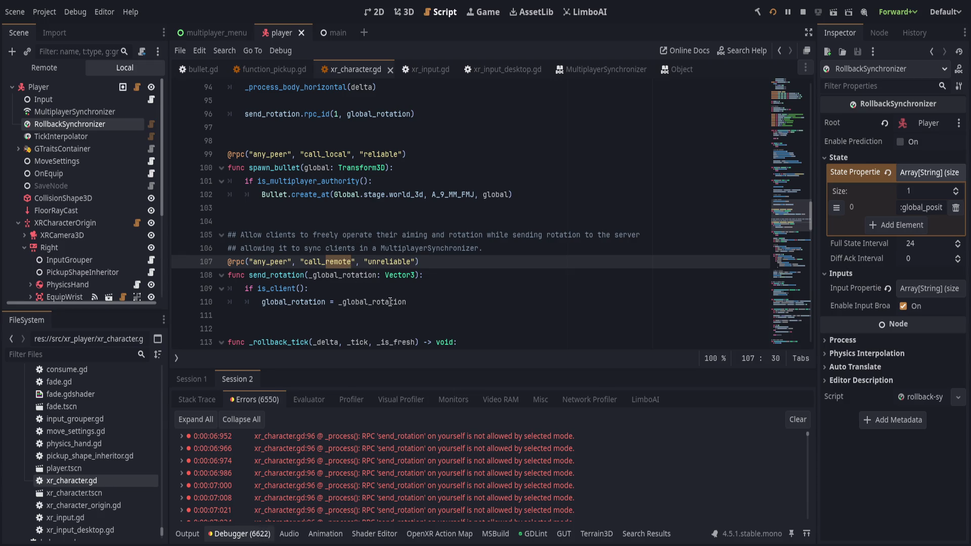
pyautogui.click(803, 12)
pyautogui.click(601, 249)
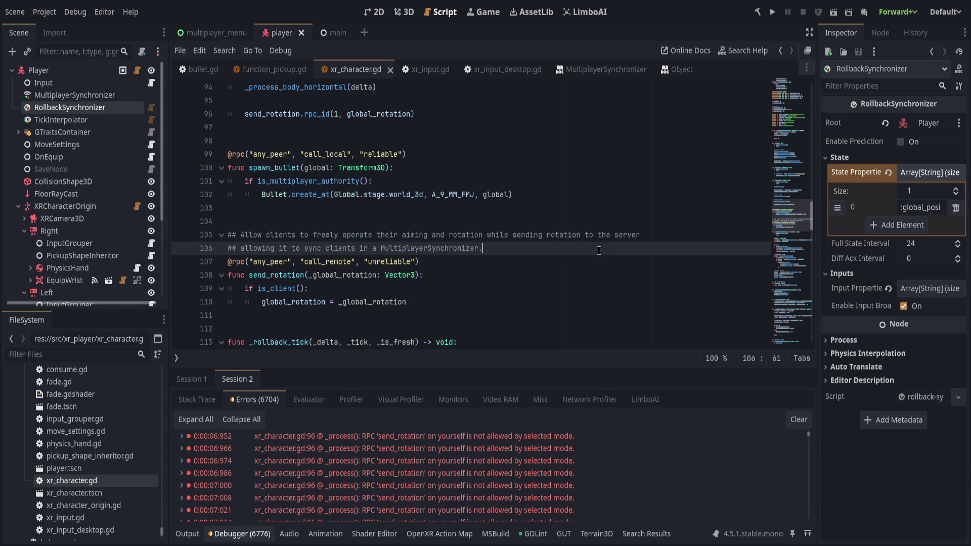
# Review the send_rotation.rpc_id call around empty line 95 of xr_character.gd
pyautogui.doubleClick(269, 275)
pyautogui.scroll(4, 478, 289)
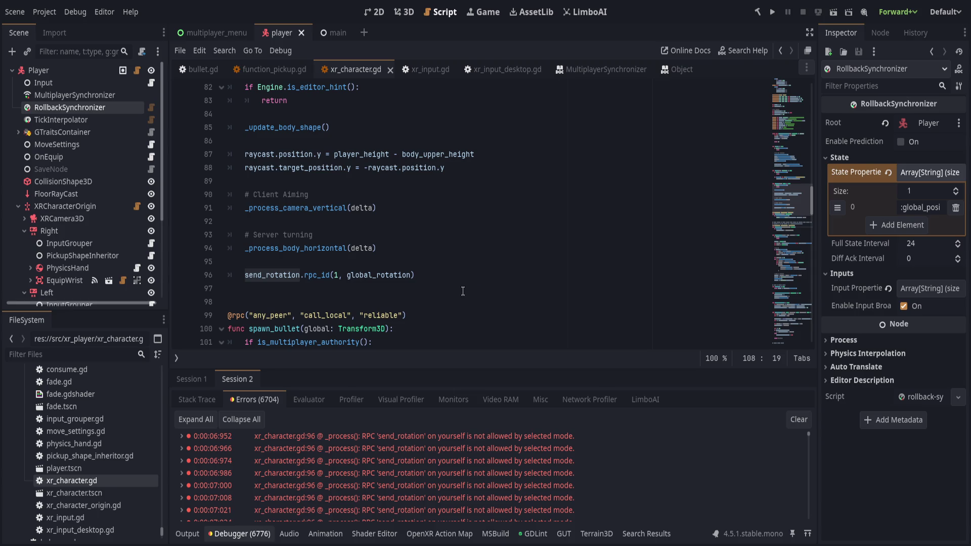
pyautogui.scroll(2, 461, 291)
pyautogui.scroll(-2, 461, 291)
pyautogui.click(492, 264)
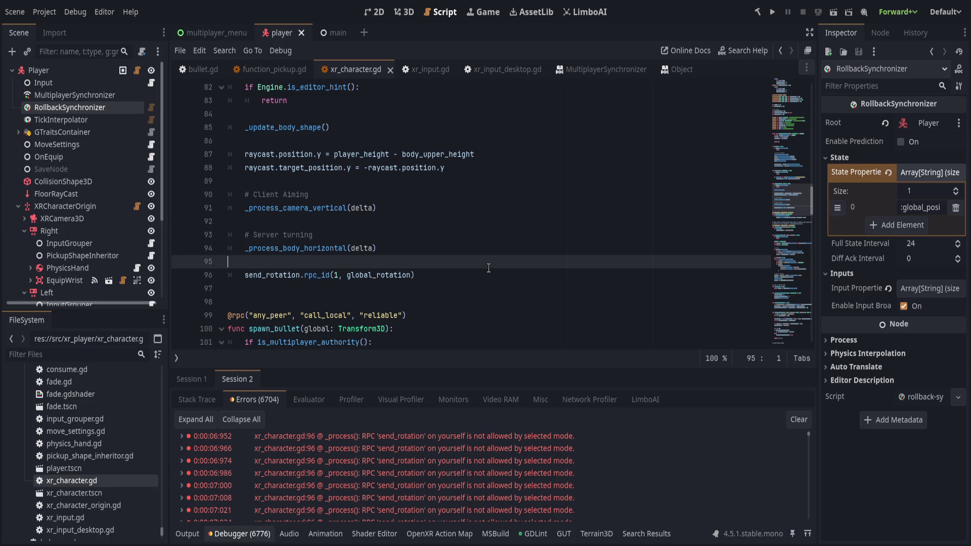
pyautogui.scroll(-3, 490, 268)
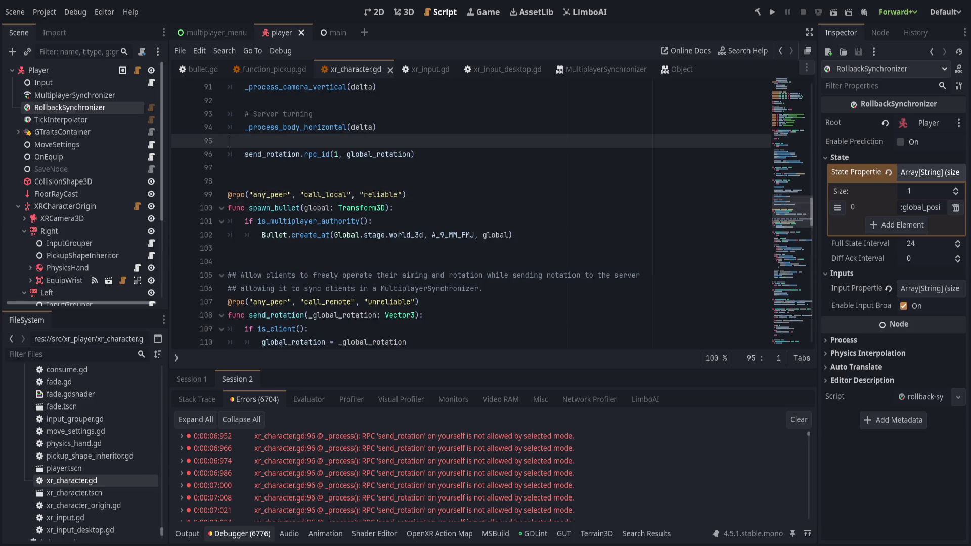